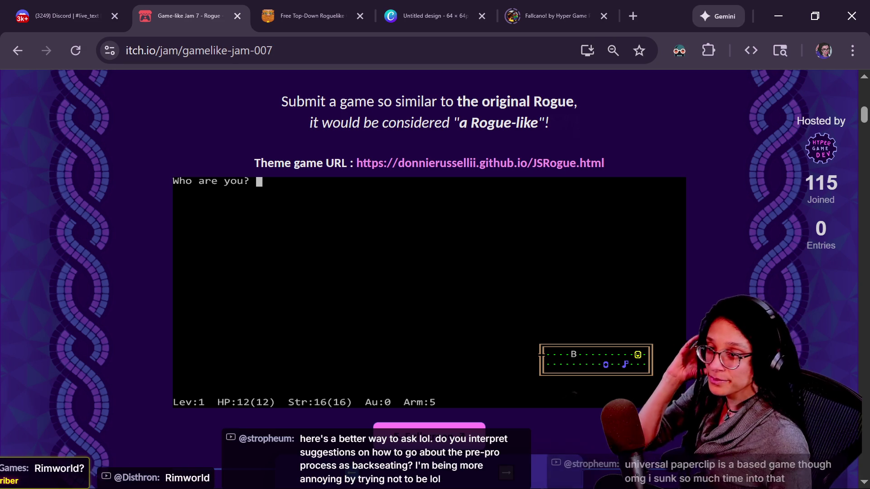
# - Bring up the StreamerBot chat window and drag it up and left over the itch.io jam page
pyautogui.hotkey('alt', 'Tab')
pyautogui.moveTo(430, 67); pyautogui.dragTo(423, 63)
pyautogui.moveTo(381, 142); pyautogui.dragTo(456, 157)
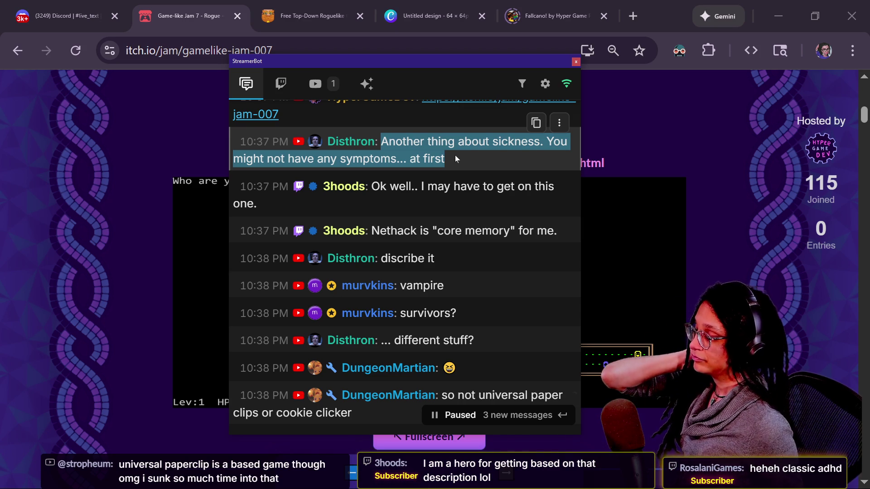
# - Scroll the chat to the latest messages, then refocus the JSRogue page and make it full screen
pyautogui.scroll(-5, 439, 256)
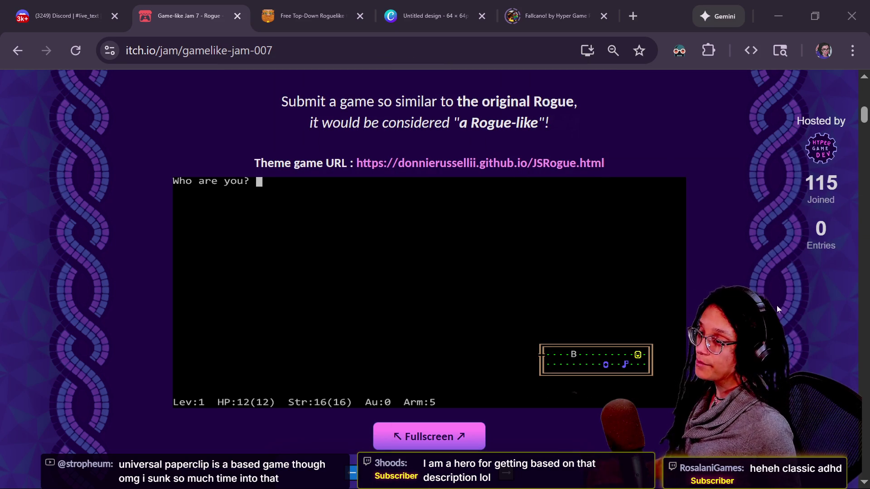
pyautogui.click(664, 140)
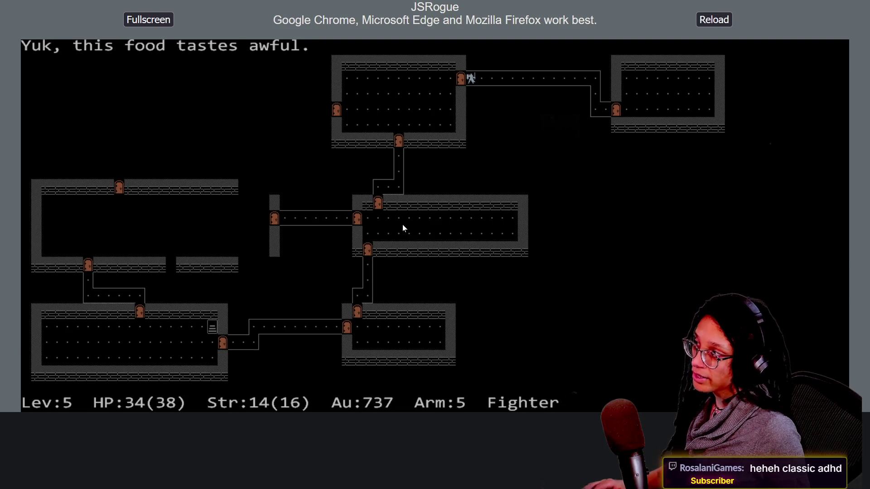
pyautogui.click(144, 20)
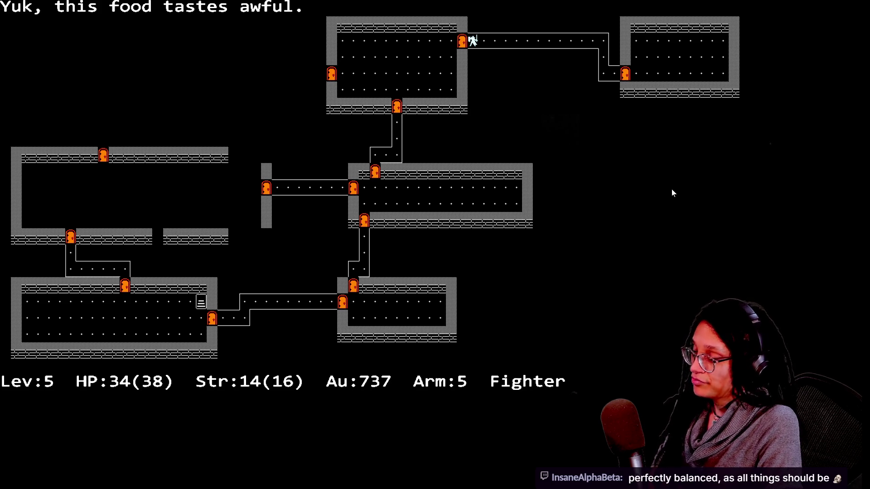
# - Eat the food ration, walk to the stairs in the lower-left room, and descend to level 6
pyautogui.press('e')
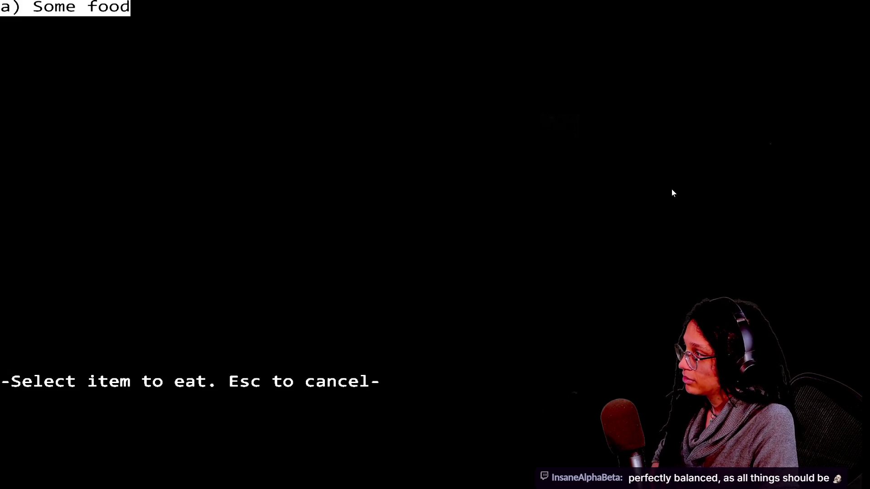
pyautogui.press('a')
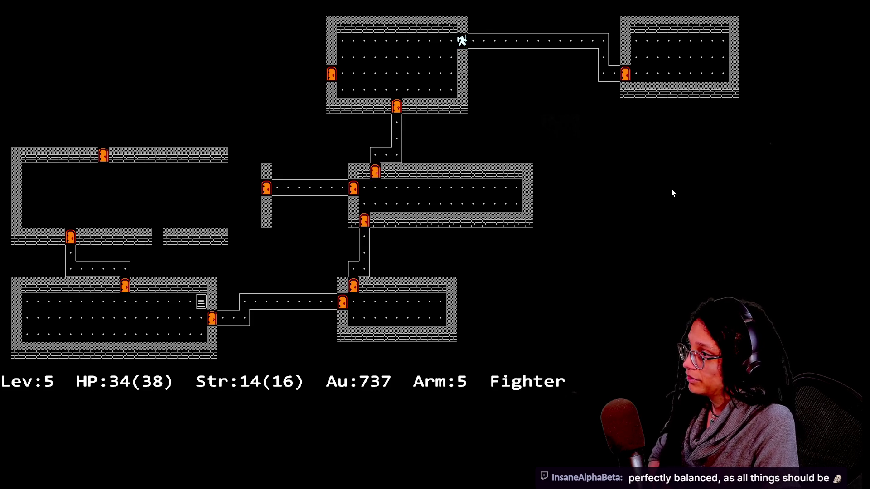
pyautogui.press('b')
pyautogui.press('j')
pyautogui.press('j')
pyautogui.press('j')
pyautogui.press('j')
pyautogui.press('j')
pyautogui.press('h')
pyautogui.press('h')
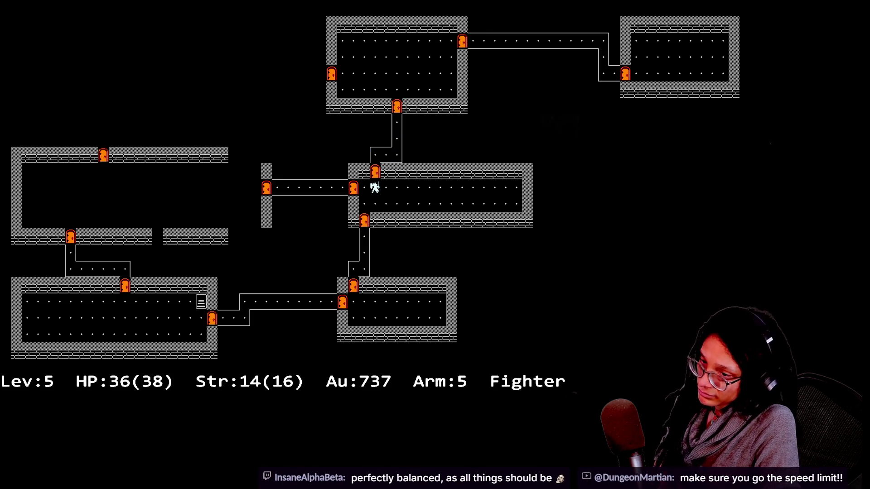
pyautogui.press('h')
pyautogui.press('h')
pyautogui.press('h')
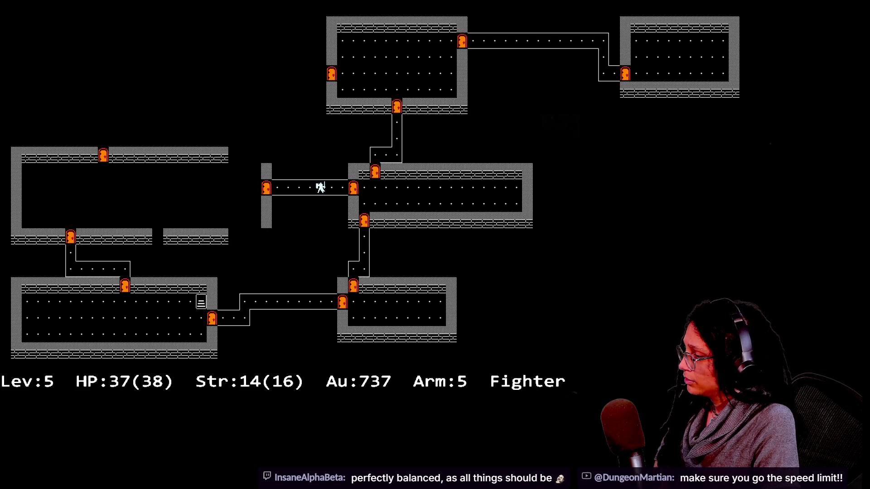
pyautogui.press('h')
pyautogui.press('b')
pyautogui.press('b')
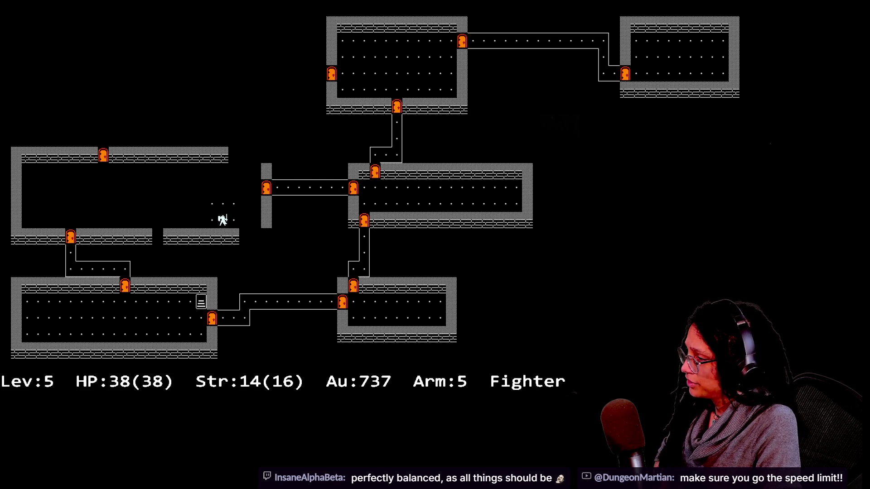
pyautogui.press('h')
pyautogui.press('h')
pyautogui.press('h')
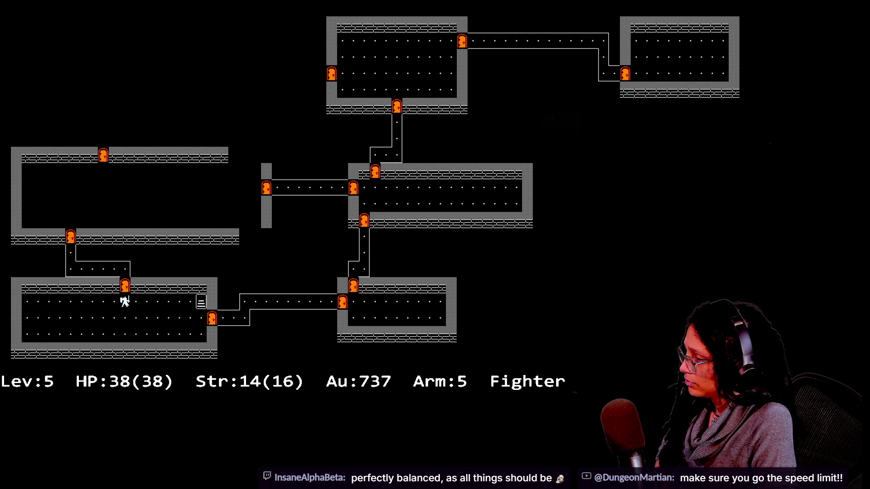
pyautogui.press('u')
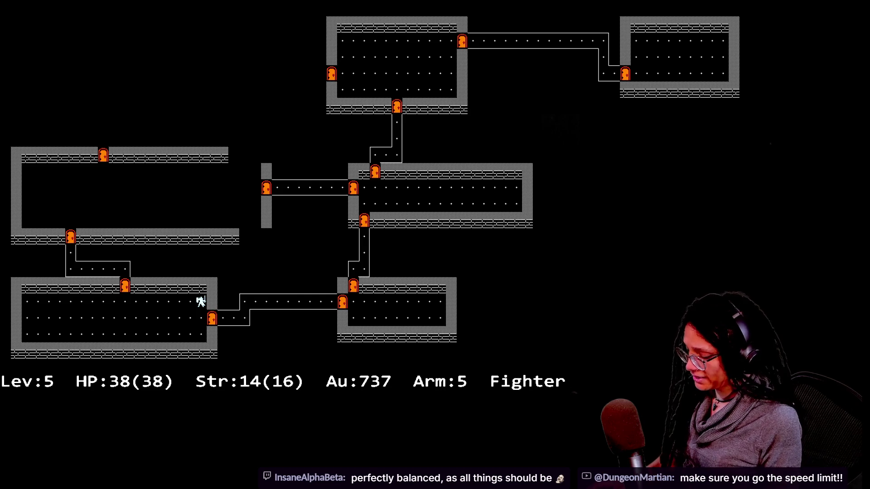
pyautogui.press('>')
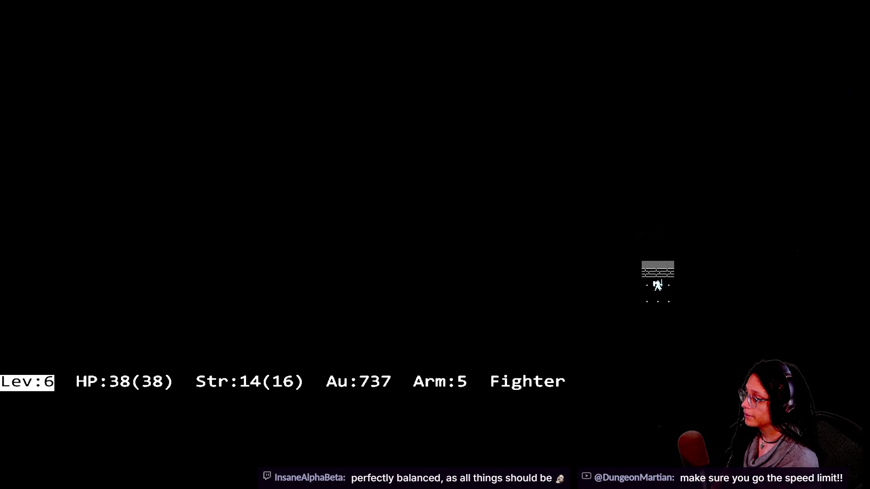
# - Explore the new level, pick up the gold along the upper wall, and attack the bat
pyautogui.press('b')
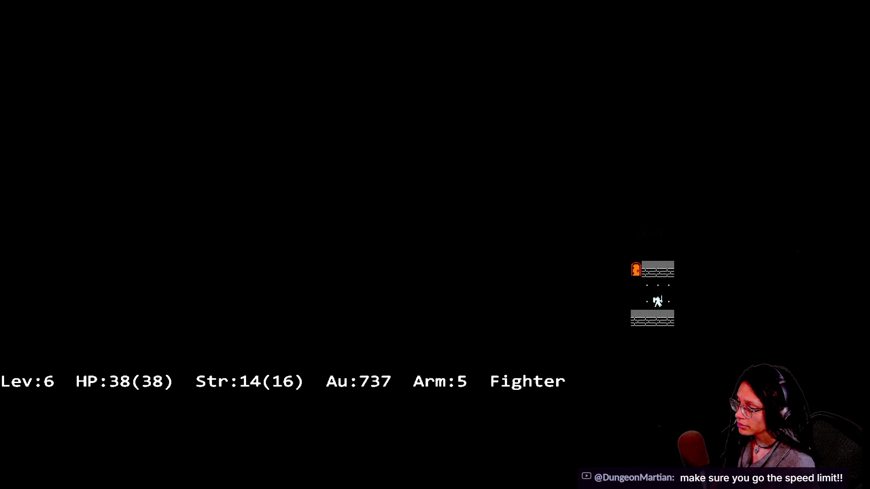
pyautogui.press('u')
pyautogui.press('l')
pyautogui.press('l')
pyautogui.press('l')
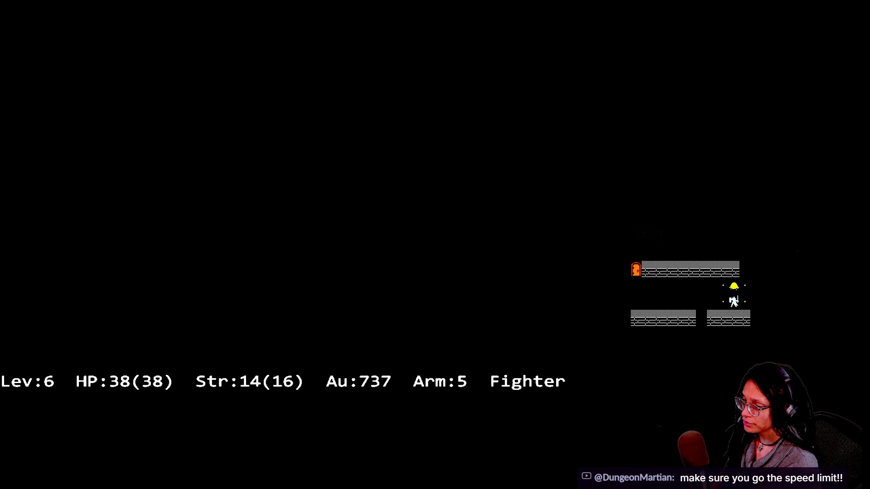
pyautogui.press('k')
pyautogui.press('l')
pyautogui.press('l')
pyautogui.press('l')
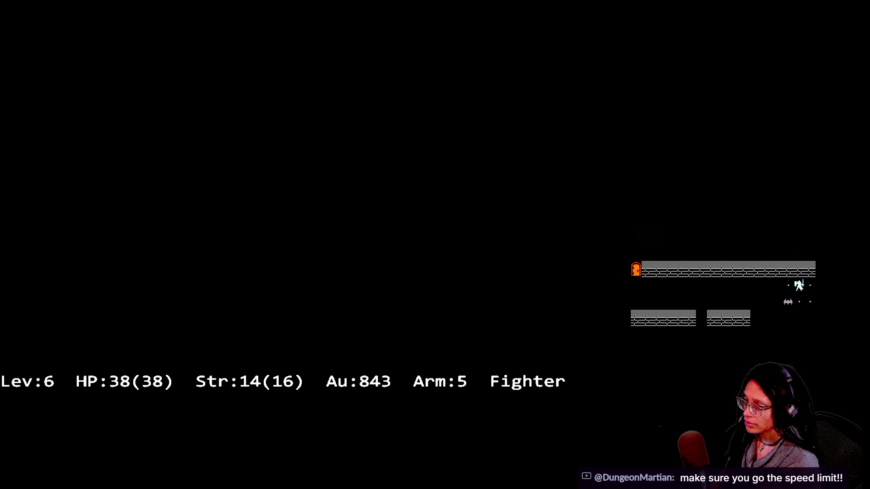
pyautogui.press('j')
pyautogui.press('k')
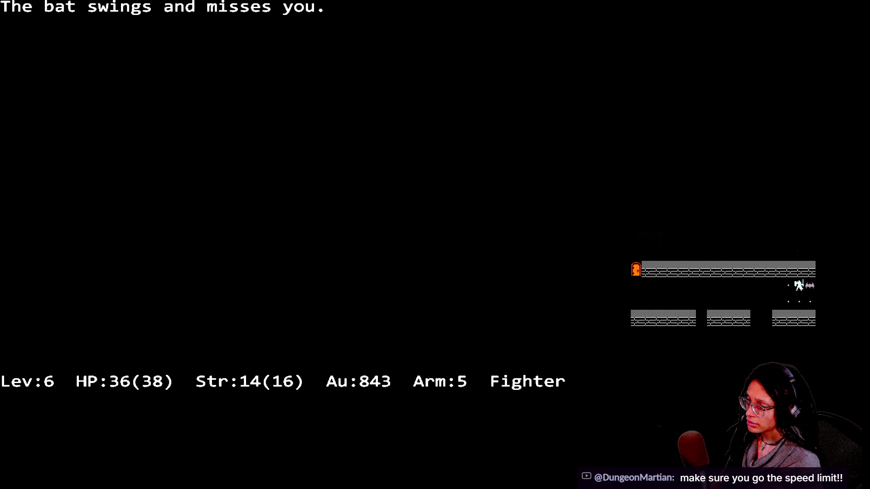
pyautogui.press('l')
# - Walk west into the next room, pick up the food ration, and follow the corridor west
pyautogui.press('n')
pyautogui.press('h')
pyautogui.press('h')
pyautogui.press('h')
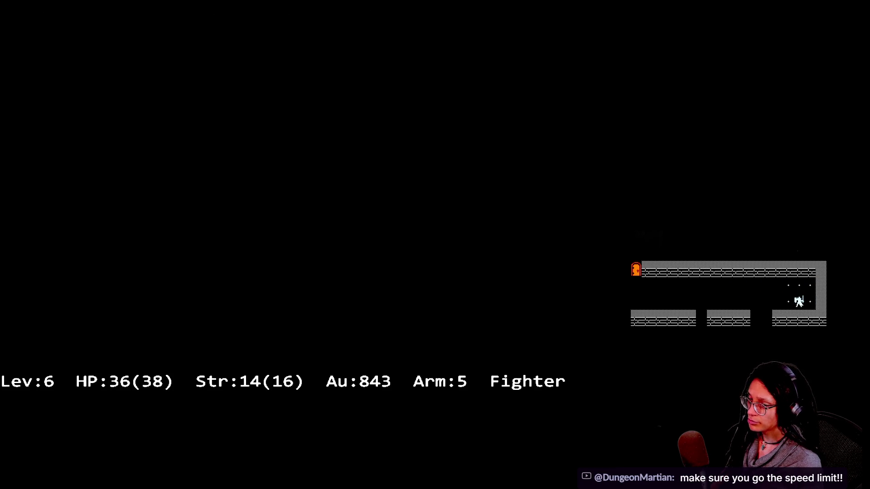
pyautogui.press('h')
pyautogui.press('h')
pyautogui.press('h')
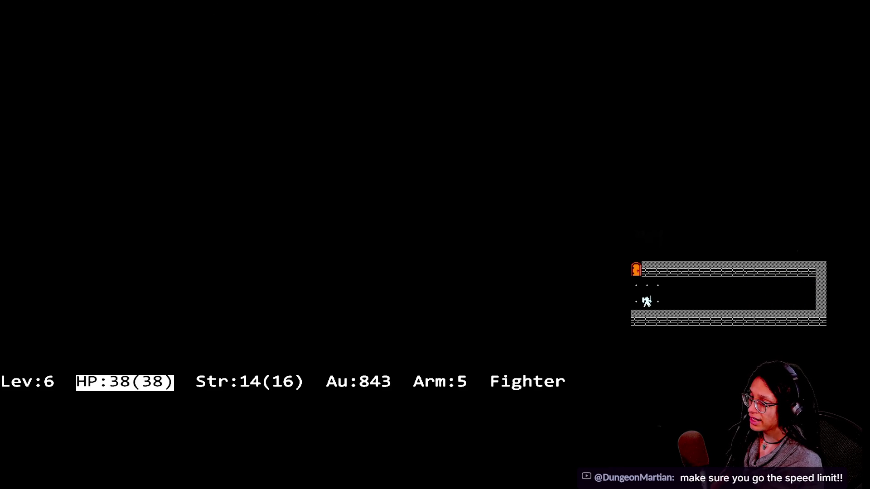
pyautogui.press('h')
pyautogui.press('h')
pyautogui.press('h')
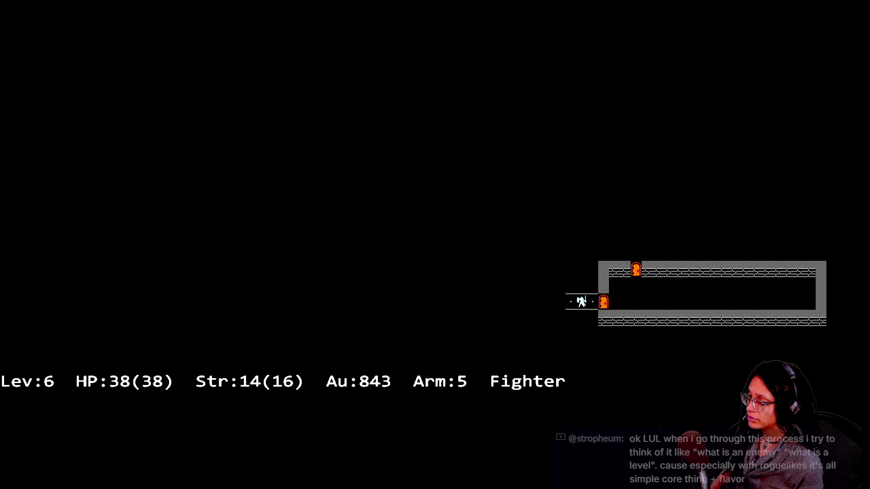
pyautogui.press('h')
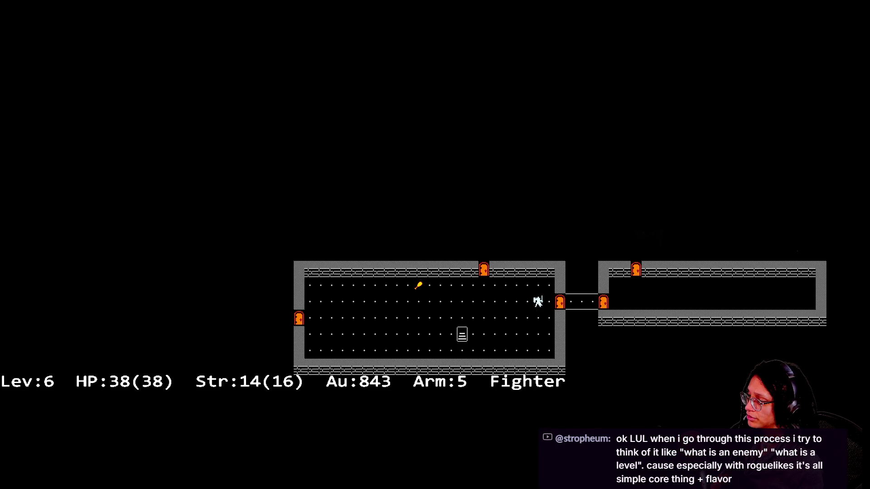
pyautogui.press('y')
pyautogui.press('b')
pyautogui.press('h')
pyautogui.press('h')
pyautogui.press('h')
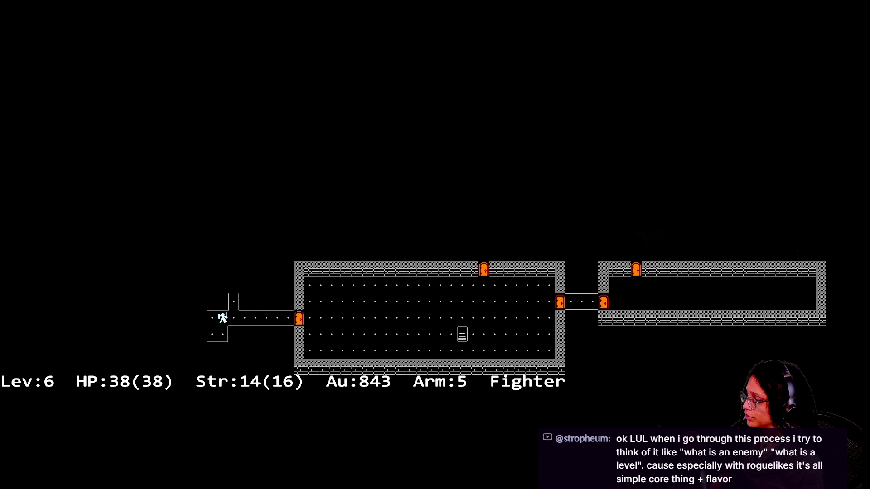
pyautogui.press('h')
pyautogui.press('h')
pyautogui.press('y')
pyautogui.press('h')
pyautogui.press('h')
pyautogui.press('h')
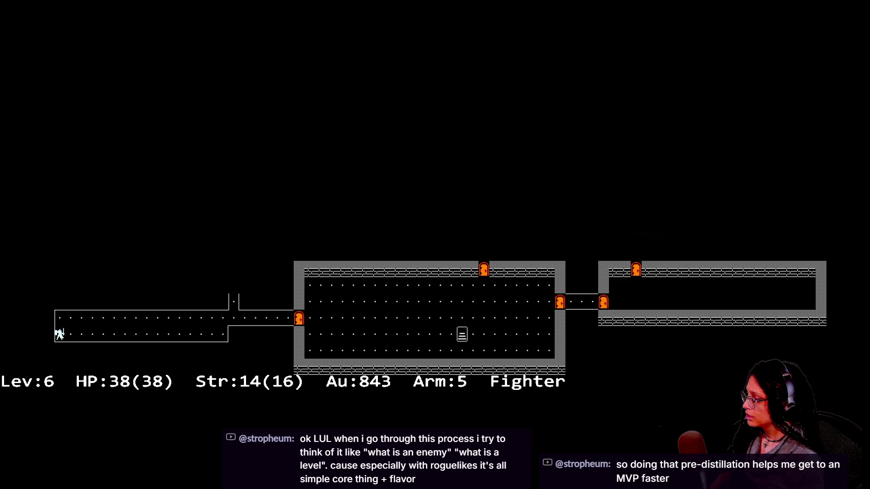
# - Step toward the zombie and fight it, clearing the combat messages
pyautogui.press('l')
pyautogui.press('k')
pyautogui.press('l')
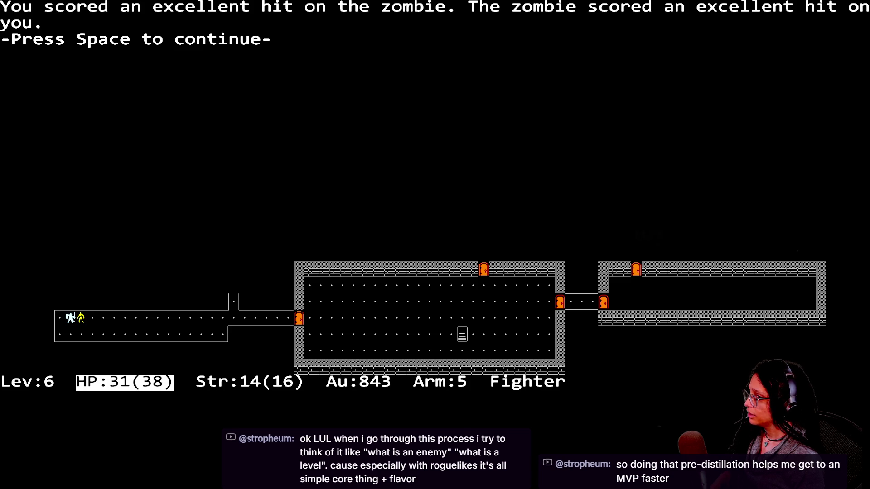
pyautogui.press('space')
pyautogui.press('l')
pyautogui.press('h')
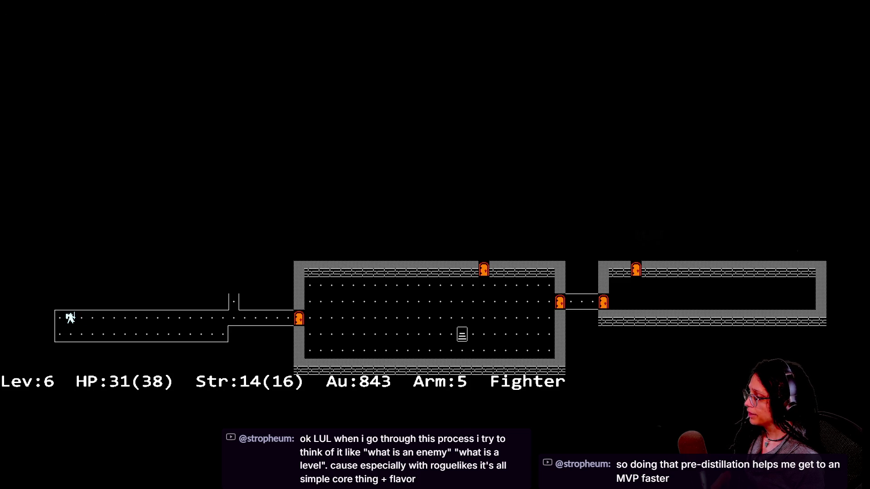
pyautogui.press('l')
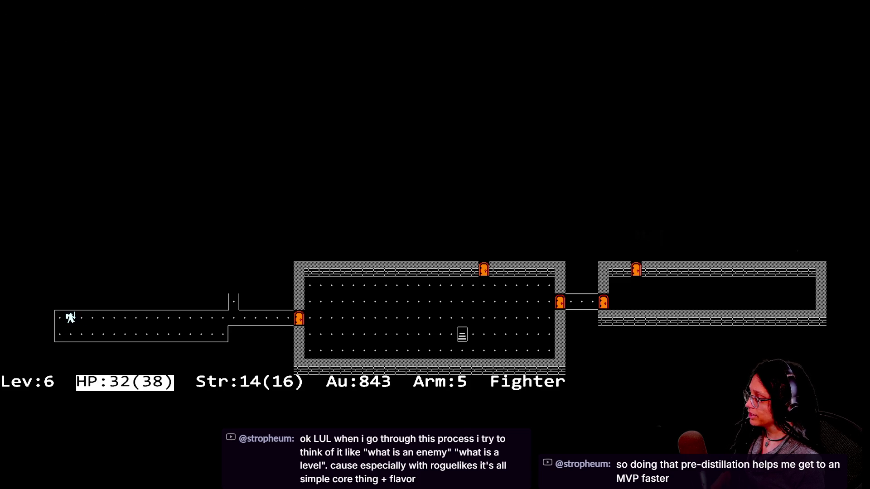
pyautogui.press('n')
# - Run along the corridor into the new room, attack the bat, and exit by the north door
pyautogui.press('u')
pyautogui.press('l')
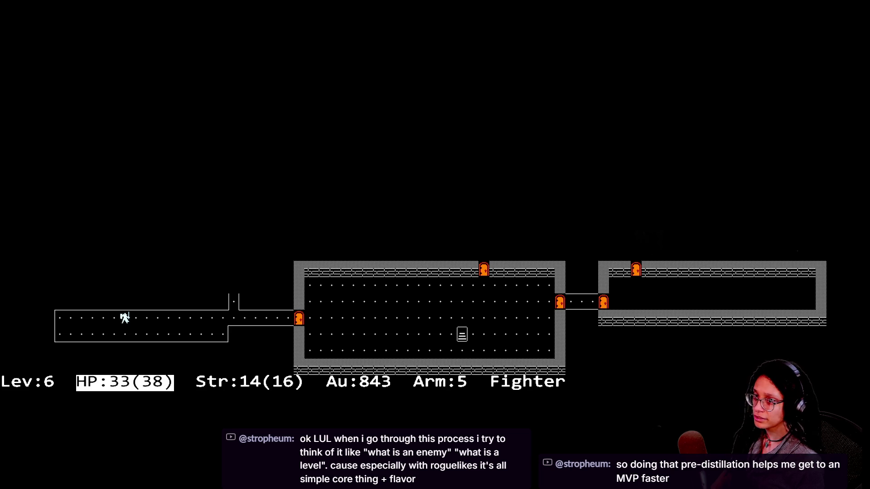
pyautogui.hotkey('shift', 'l')
pyautogui.hotkey('shift', 'k')
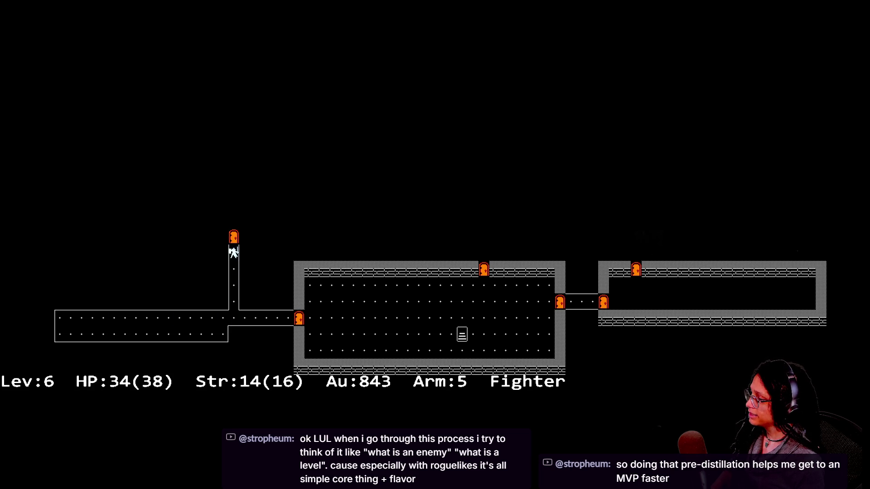
pyautogui.press('y')
pyautogui.press('h')
pyautogui.hotkey('shift', 'h')
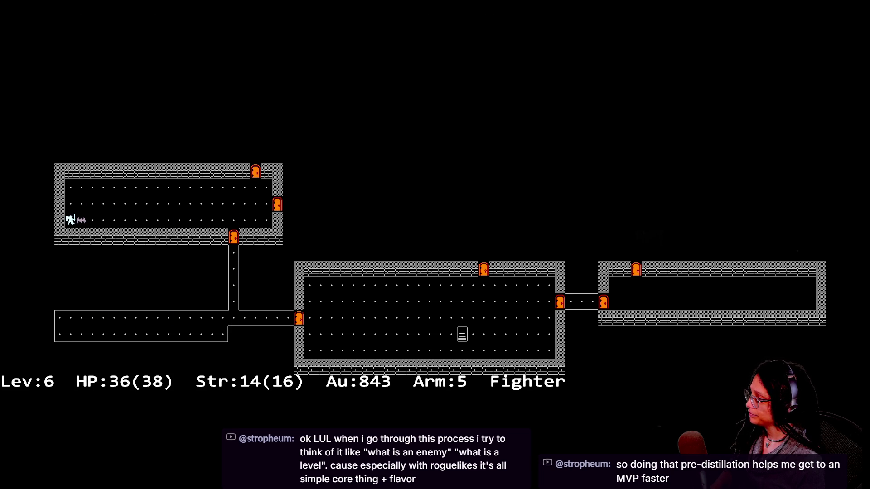
pyautogui.press('l')
pyautogui.press('l')
pyautogui.press('l')
pyautogui.press('l')
pyautogui.hotkey('shift', 'l')
pyautogui.press('u')
pyautogui.press('l')
pyautogui.press('l')
pyautogui.press('l')
pyautogui.press('l')
pyautogui.press('l')
pyautogui.press('l')
pyautogui.press('k')
pyautogui.press('k')
pyautogui.press('k')
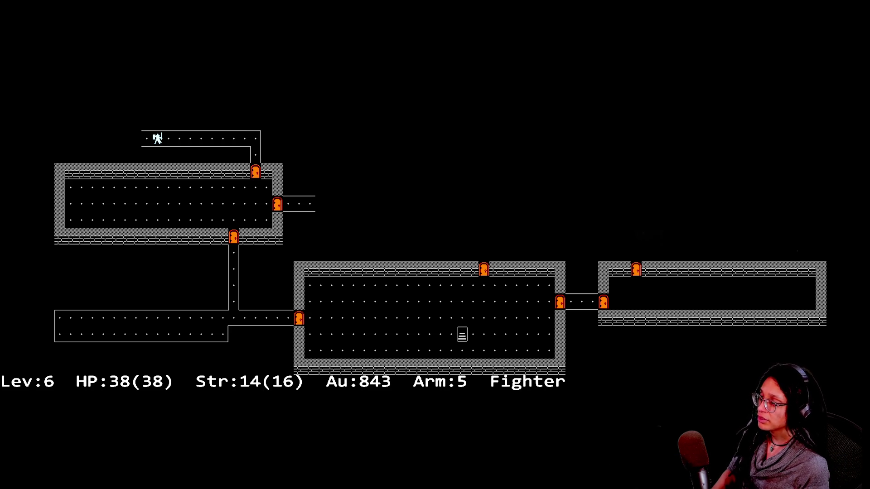
# - Scout the top corridor, return through the east door, and defeat the ice monster
pyautogui.press('h')
pyautogui.press('h')
pyautogui.press('h')
pyautogui.press('k')
pyautogui.press('k')
pyautogui.press('k')
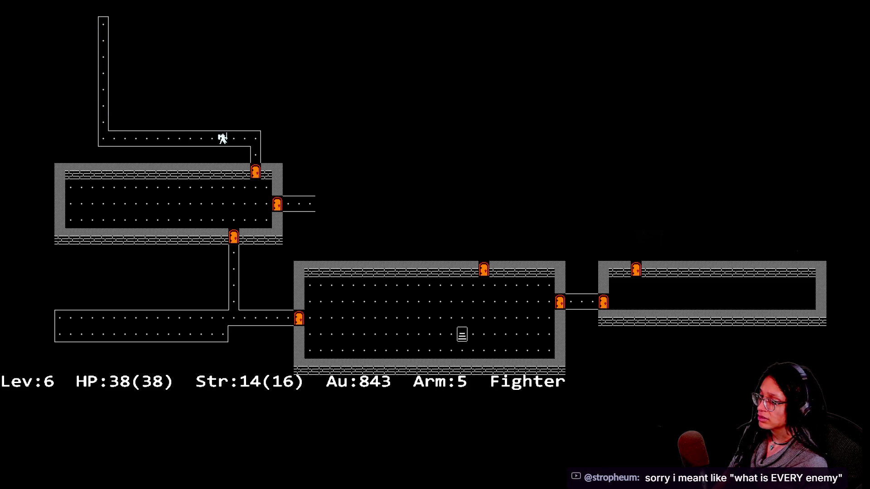
pyautogui.press('j')
pyautogui.press('j')
pyautogui.press('j')
pyautogui.press('l')
pyautogui.press('l')
pyautogui.press('l')
pyautogui.press('l')
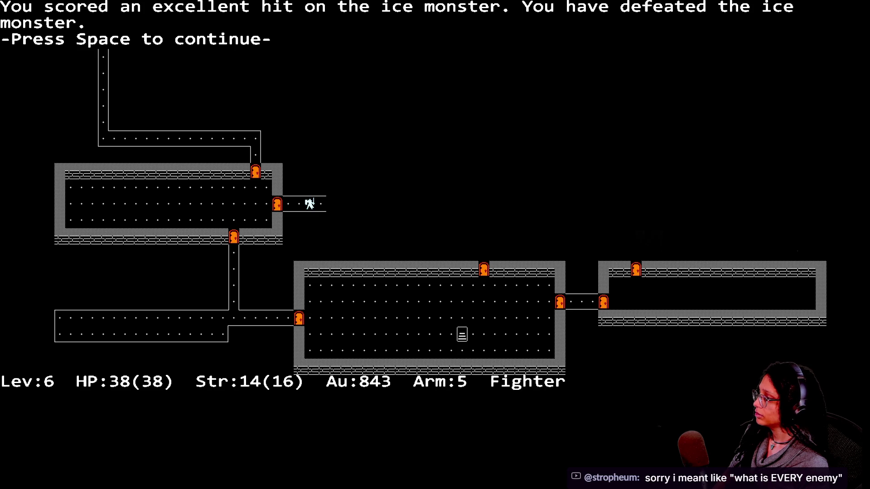
pyautogui.press('space')
pyautogui.press('l')
pyautogui.press('k')
pyautogui.press('k')
# - Enter the new room, collect the gold, pick up and drink the magenta potion, then move on
pyautogui.press('l')
pyautogui.press('l')
pyautogui.press('l')
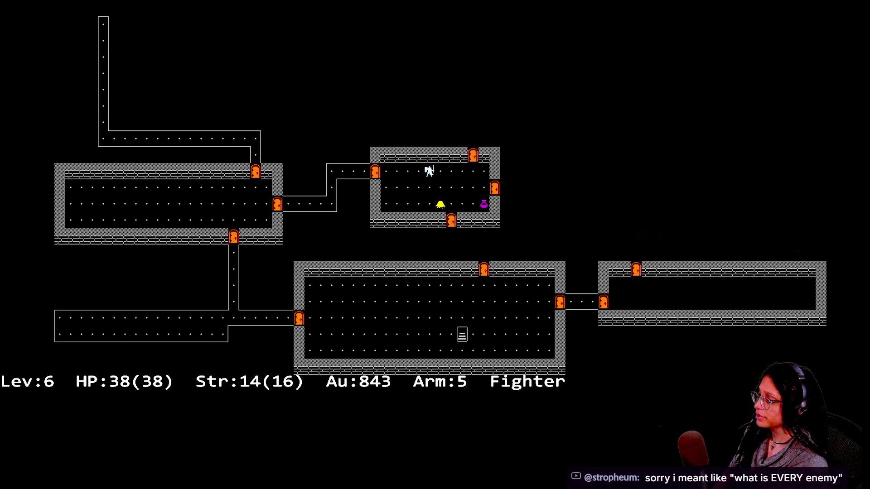
pyautogui.press('l')
pyautogui.press('l')
pyautogui.press('l')
pyautogui.press('l')
pyautogui.press('l')
pyautogui.press('Return')
pyautogui.press('Down')
pyautogui.press('Up')
pyautogui.press('Down')
pyautogui.press('Return')
pyautogui.press('Return')
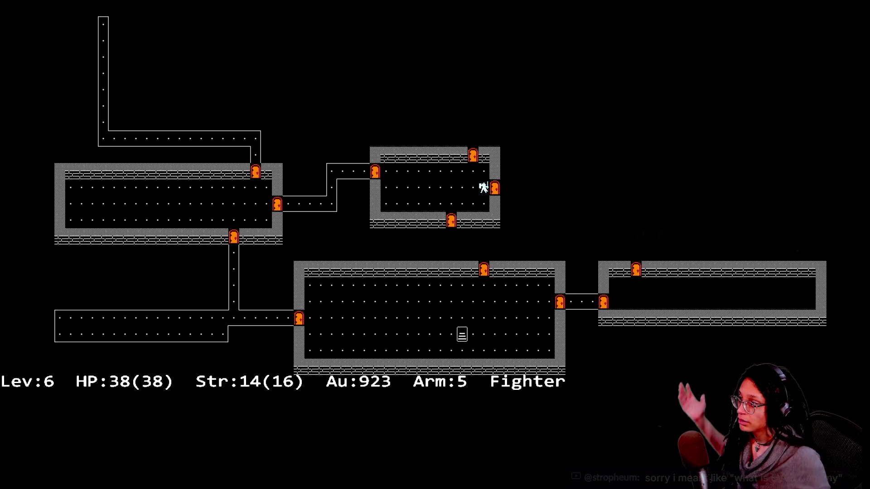
pyautogui.press('b')
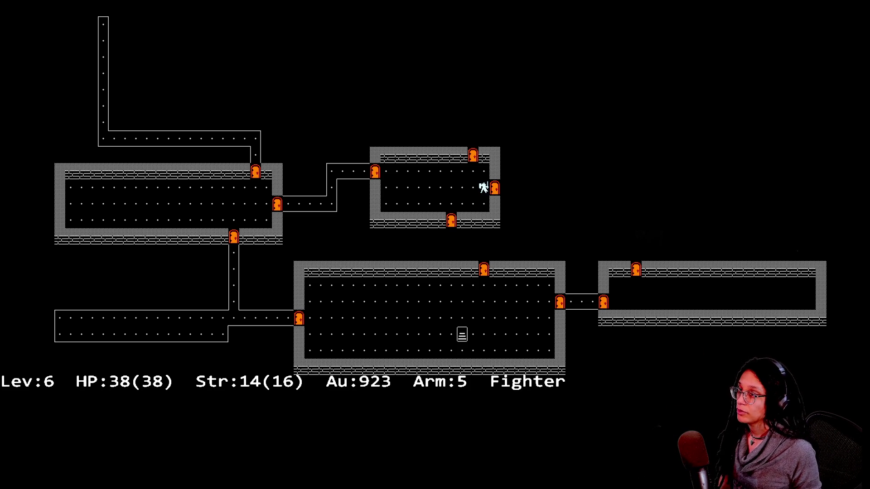
pyautogui.press('h')
pyautogui.press('h')
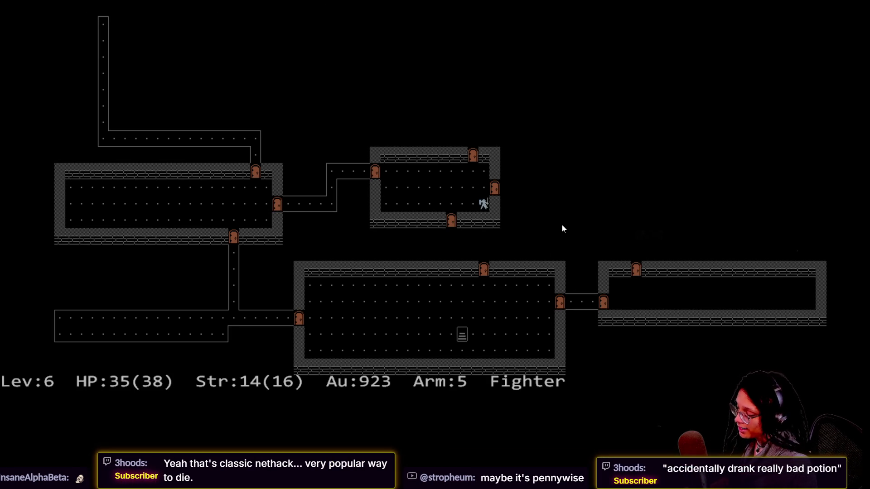
# - Leave the game and switch to the MINE planning board in Milanote
pyautogui.hotkey('ctrl', 't')
pyautogui.click(384, 14)
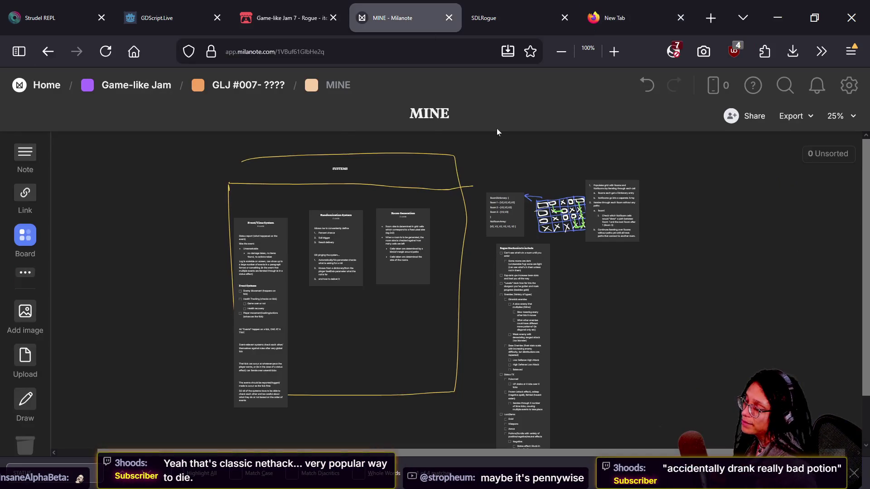
# - Move the Milanote tab beside SDLRogue and zoom into the checklist's Status FX and Loot/items notes
pyautogui.moveTo(410, 34)
pyautogui.mouseDown()
pyautogui.moveTo(589, 9)
pyautogui.moveTo(581, 8)
pyautogui.mouseUp()
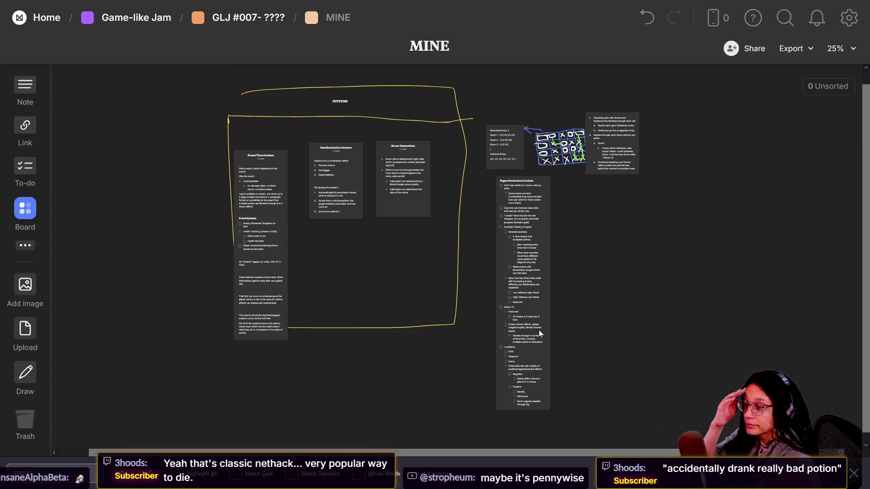
pyautogui.scroll(5, 586, 245)
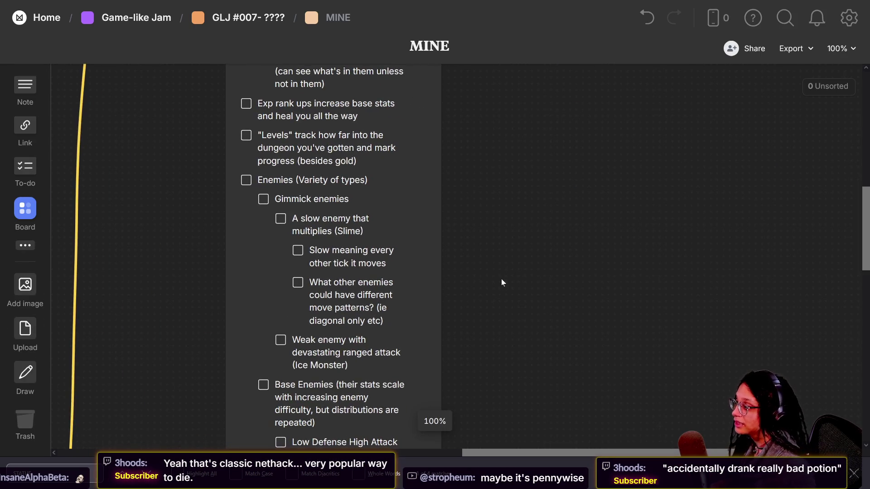
pyautogui.scroll(5, 509, 266)
pyautogui.hscroll(-3, 504, 282)
pyautogui.scroll(-10, 581, 179)
pyautogui.hscroll(2, 582, 180)
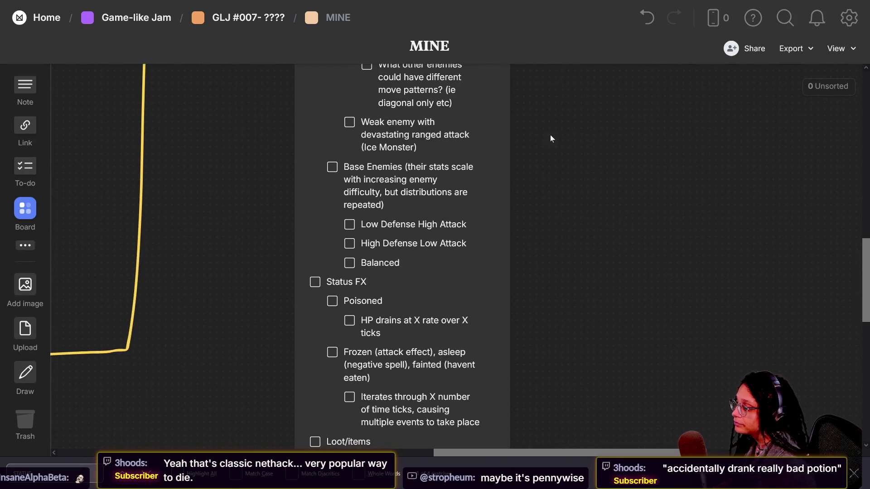
pyautogui.scroll(1, 442, 183)
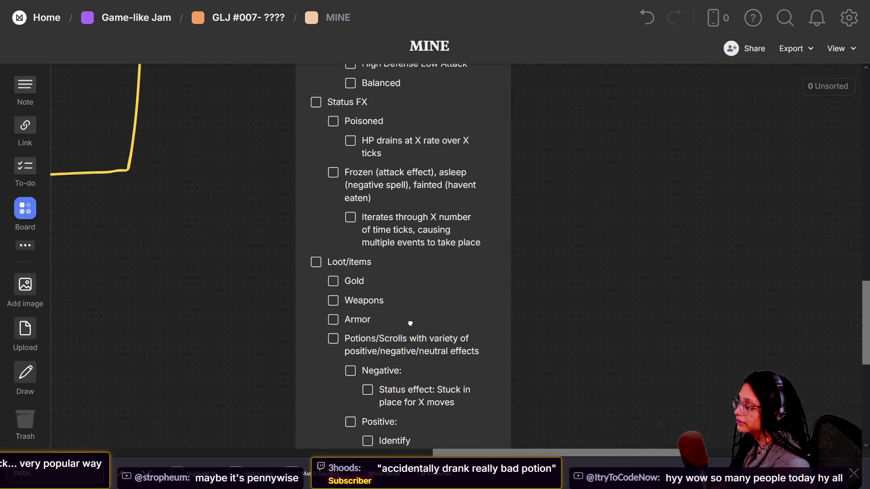
pyautogui.scroll(-3, 391, 182)
pyautogui.scroll(3, 391, 183)
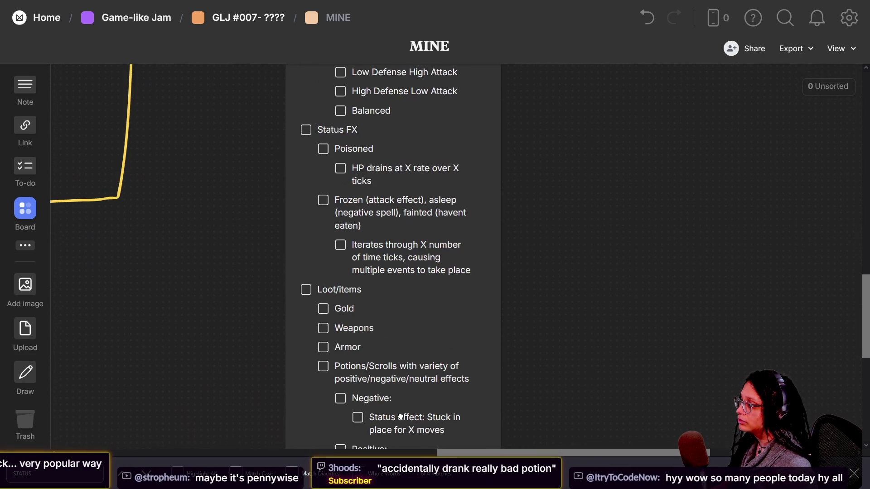
# - Add a 'Blindness' entry below the 'Stuck in place' negative effect
pyautogui.scroll(-3, 379, 278)
pyautogui.scroll(5, 393, 339)
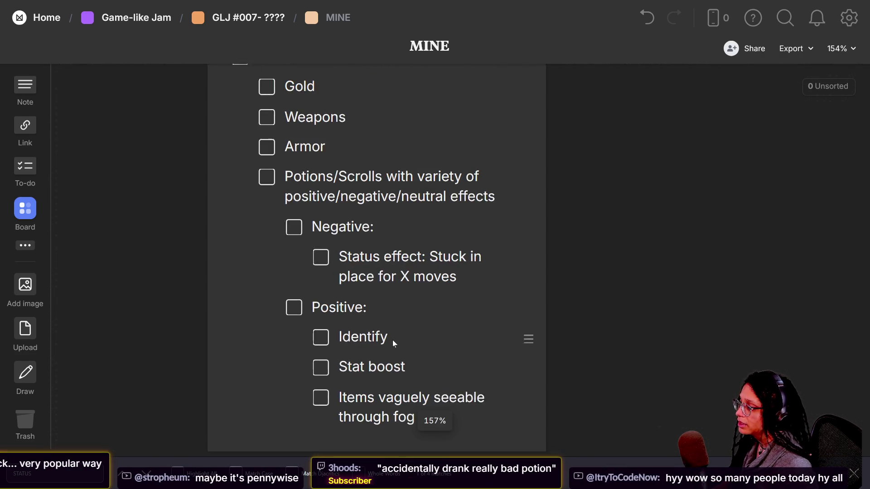
pyautogui.click(460, 274)
pyautogui.press('Return')
pyautogui.write('Blindness')
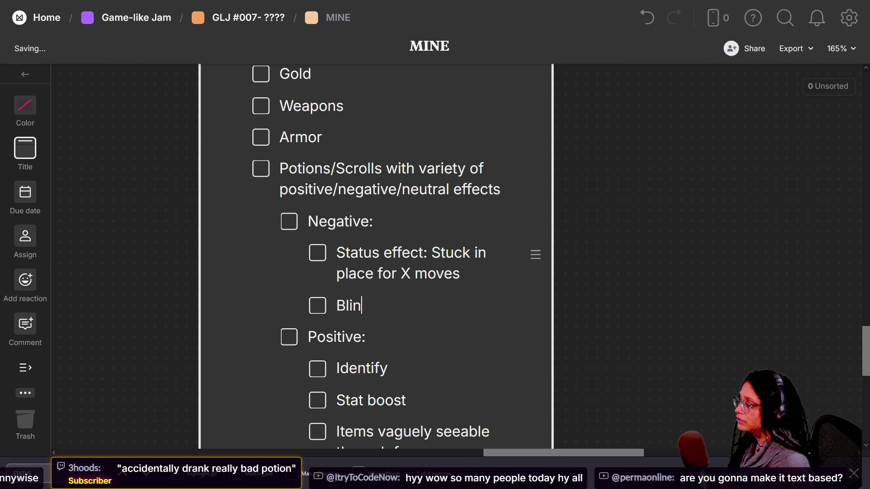
pyautogui.press('Return')
# - Nest the note 'Can't see enemies for X amount of ticks' plus 'cure?' under Blindness
pyautogui.press('Tab')
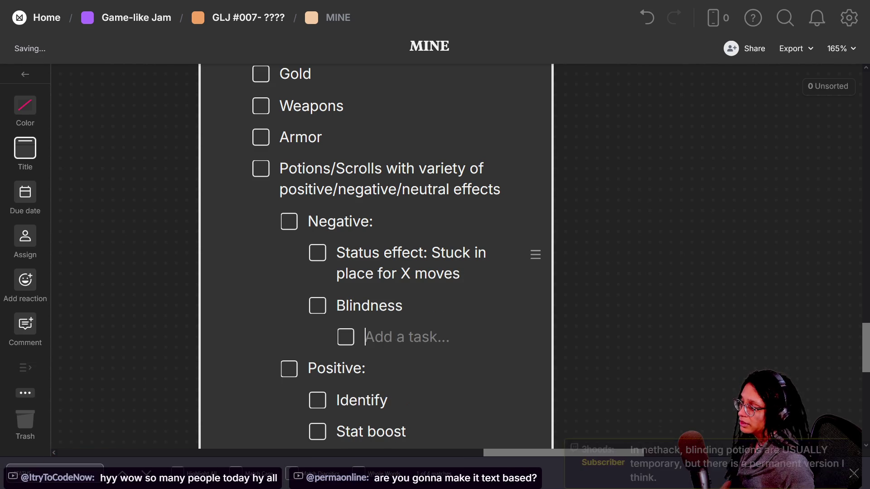
pyautogui.write("Can't see enemies")
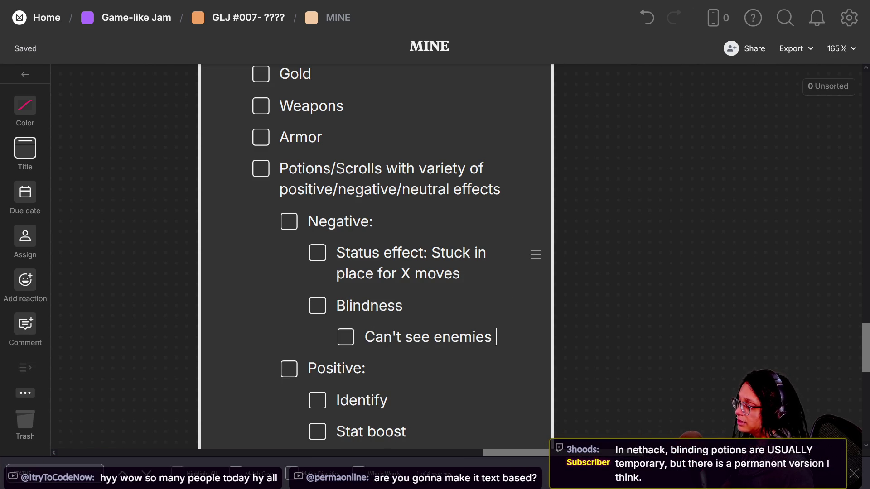
pyautogui.write(' for X a')
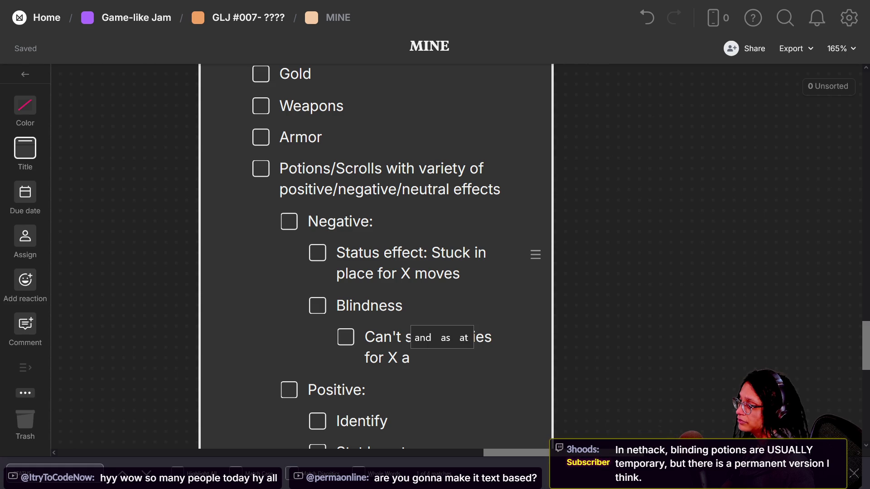
pyautogui.write('mount of ti')
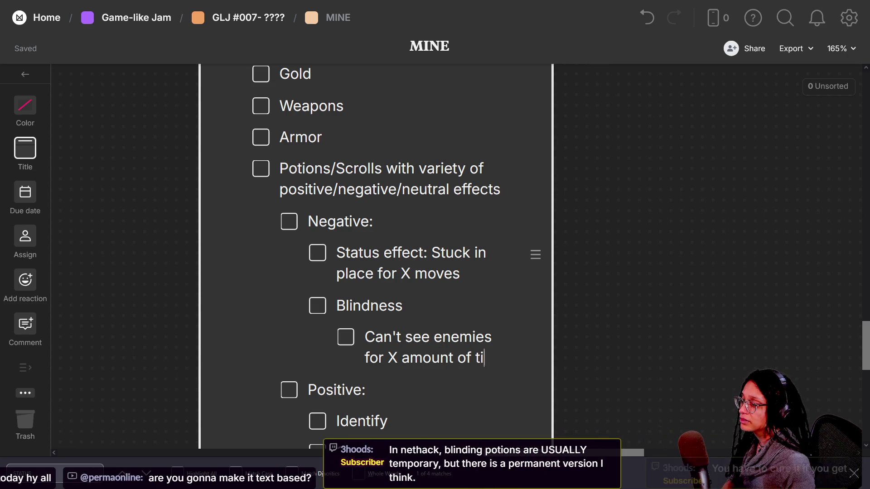
pyautogui.write('cks')
pyautogui.click(583, 258)
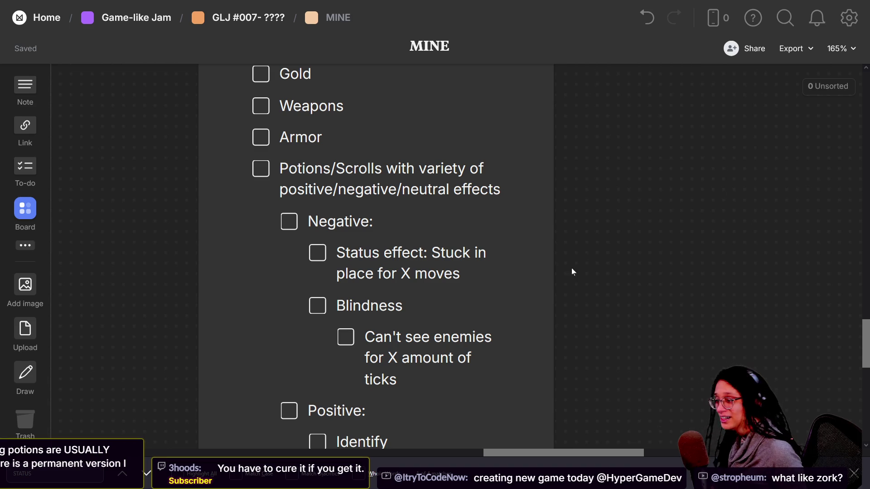
pyautogui.click(430, 374)
pyautogui.write('cure?')
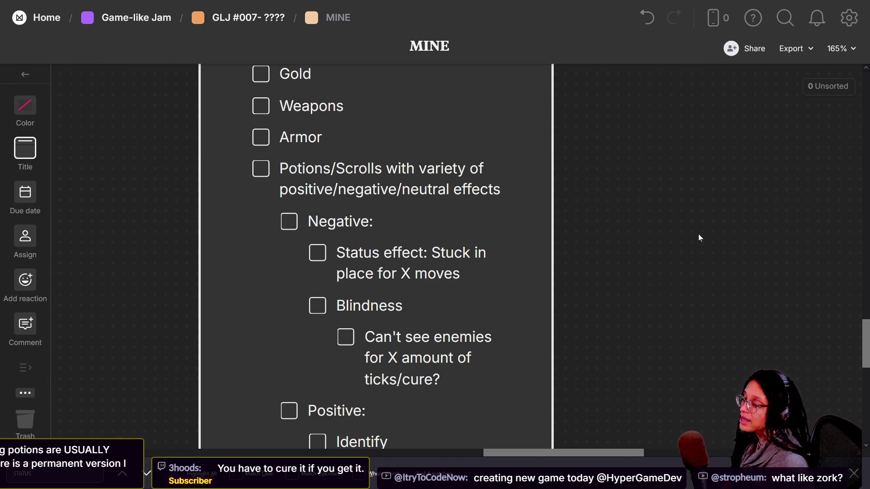
pyautogui.click(695, 235)
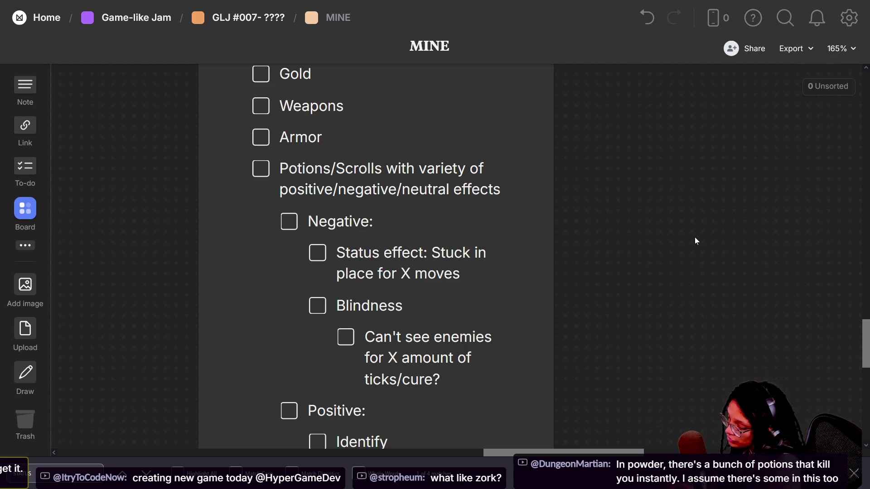
# - Switch back to JSRogue, show it full screen, then exit to the itch.io jam page
pyautogui.hotkey('alt', 'Tab')
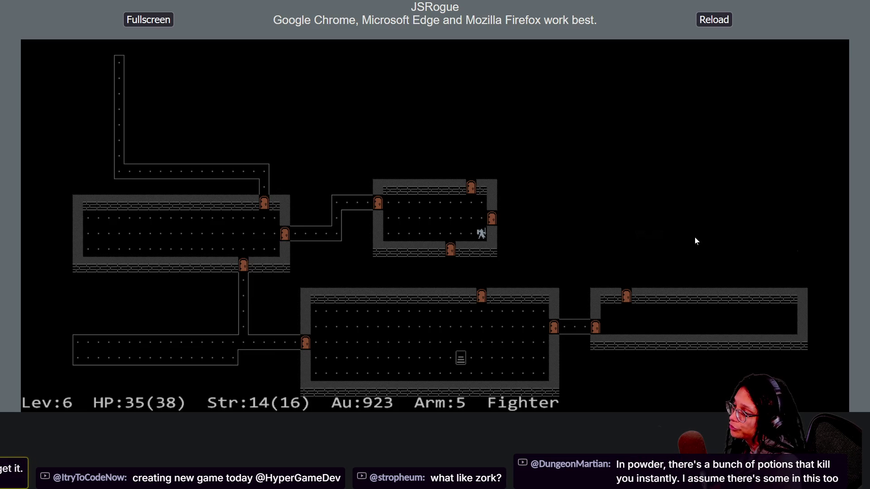
pyautogui.moveTo(469, 4)
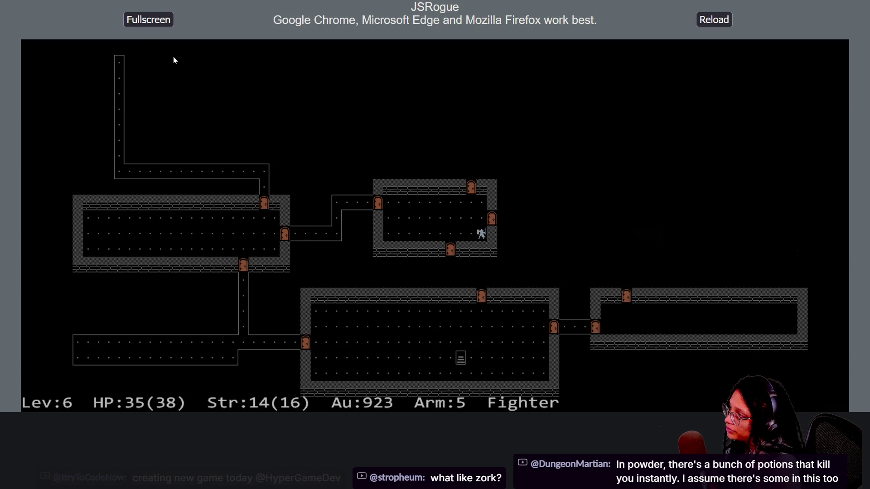
pyautogui.click(148, 22)
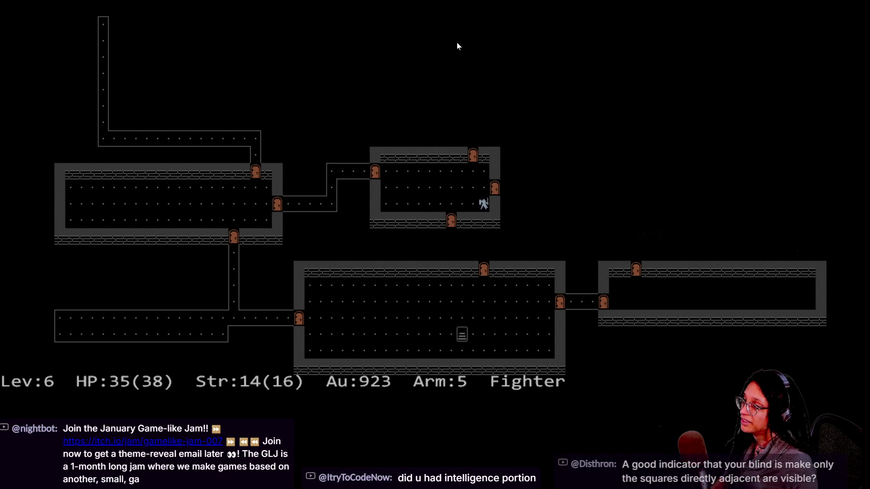
pyautogui.press('Escape')
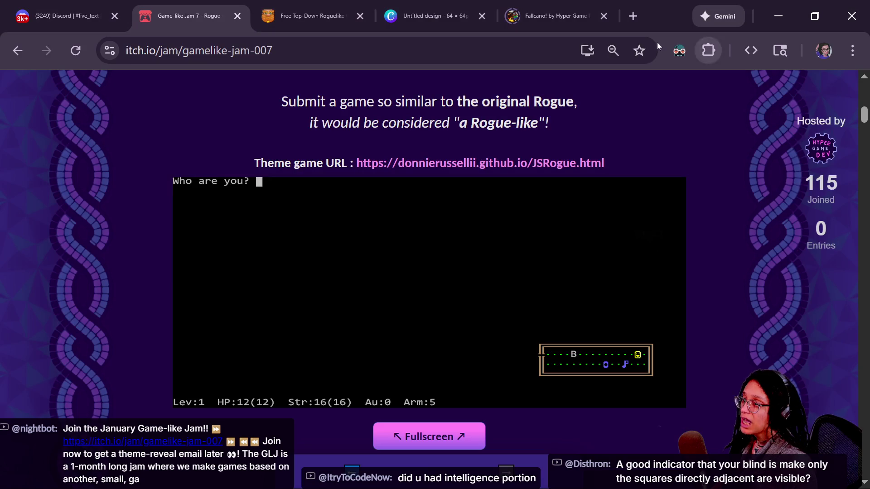
pyautogui.hotkey('ctrl', 't')
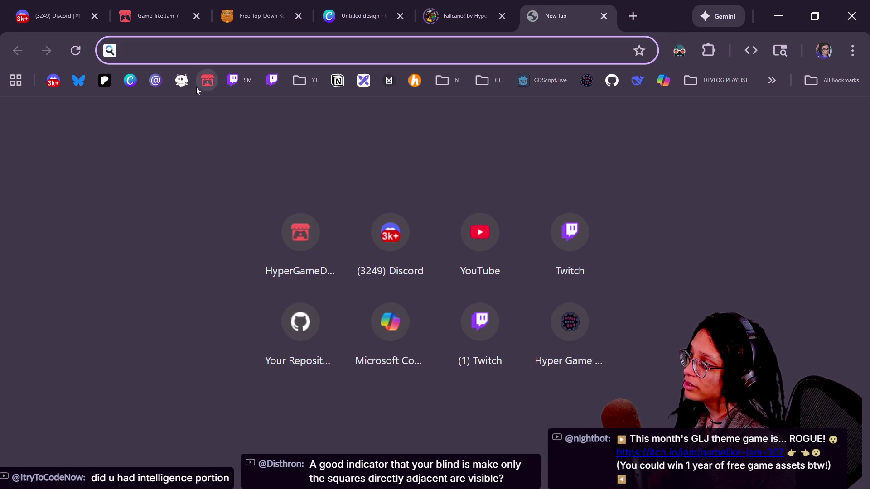
pyautogui.click(183, 84)
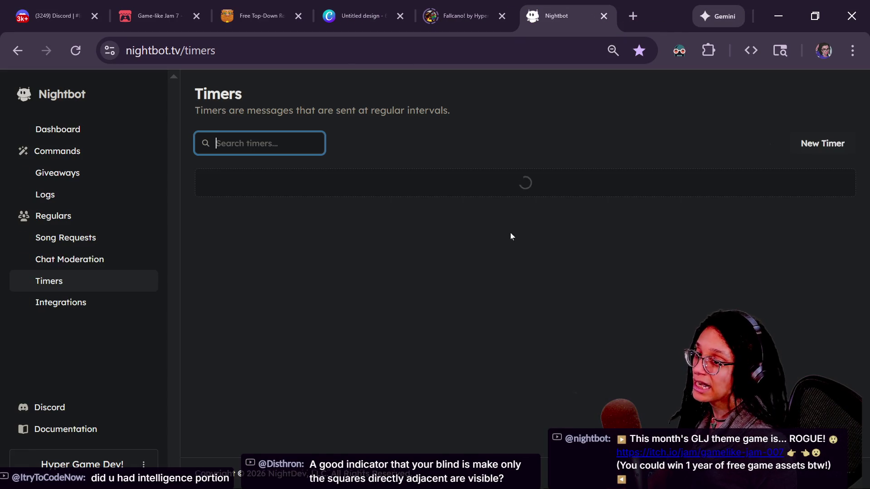
pyautogui.keyDown('shift'); pyautogui.click(723, 290); pyautogui.keyUp('shift')
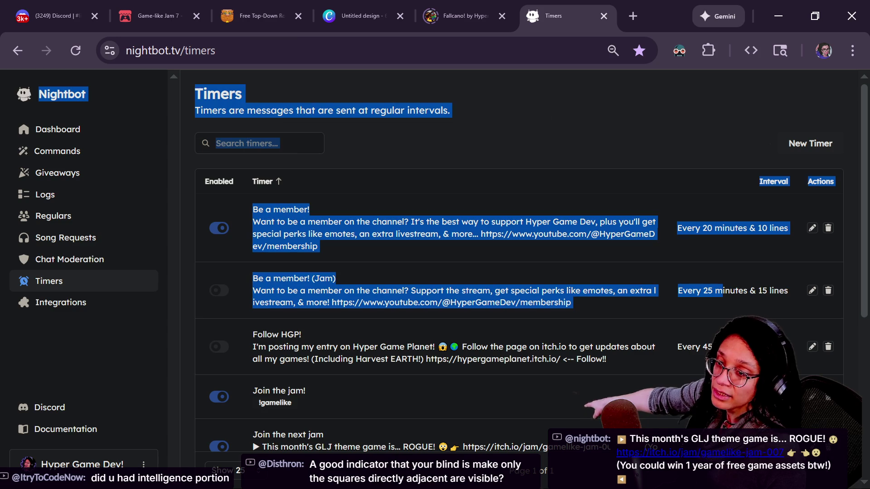
pyautogui.scroll(-2, 369, 293)
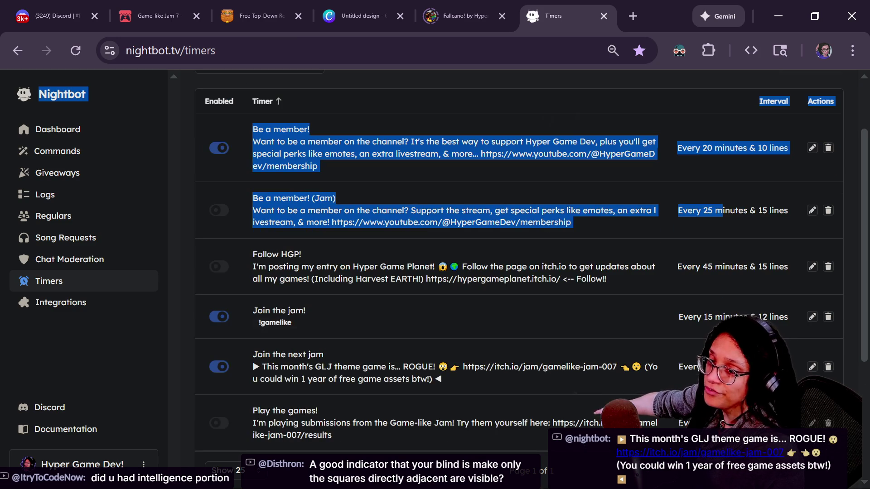
pyautogui.click(347, 321)
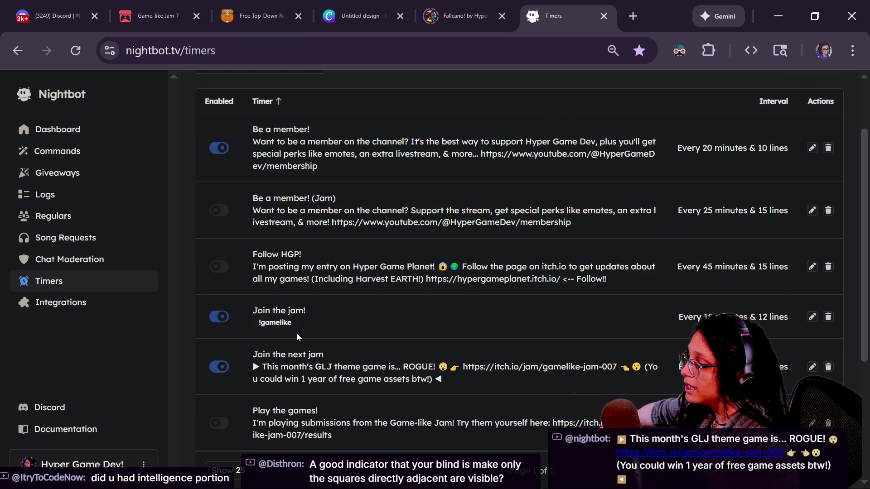
pyautogui.scroll(-2, 234, 218)
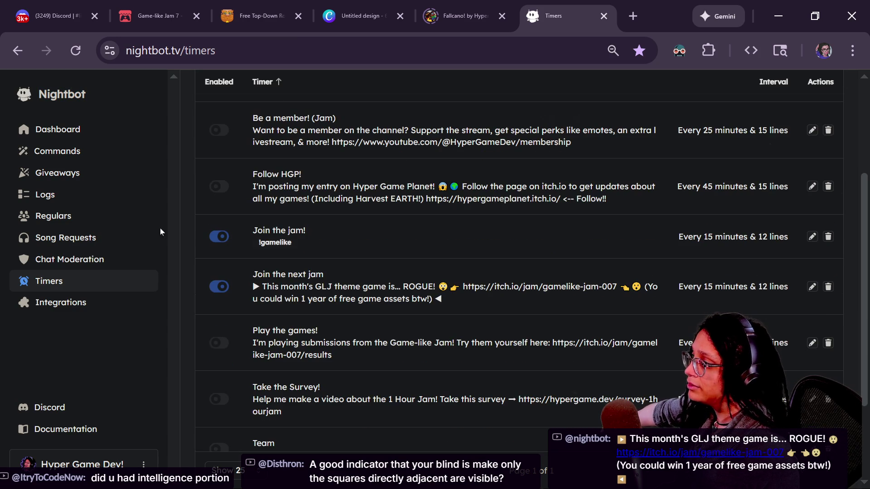
pyautogui.click(101, 159)
pyautogui.moveTo(290, 248); pyautogui.dragTo(548, 280)
pyautogui.click(625, 274)
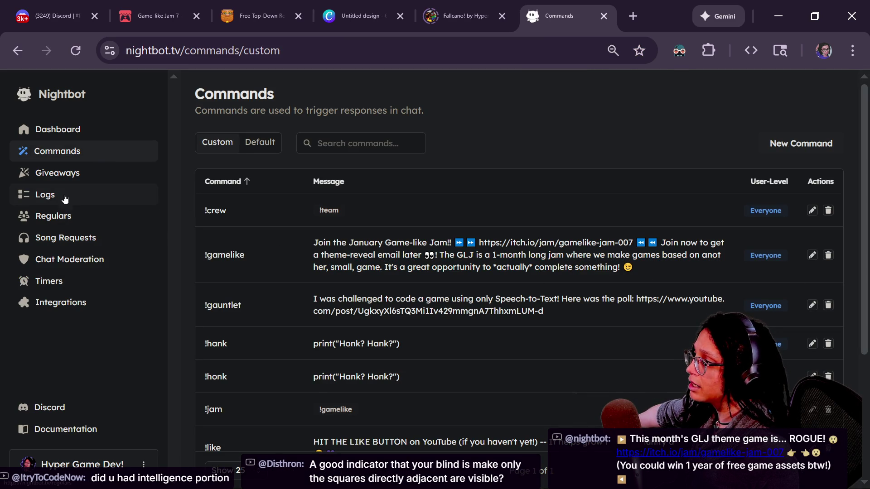
pyautogui.click(60, 280)
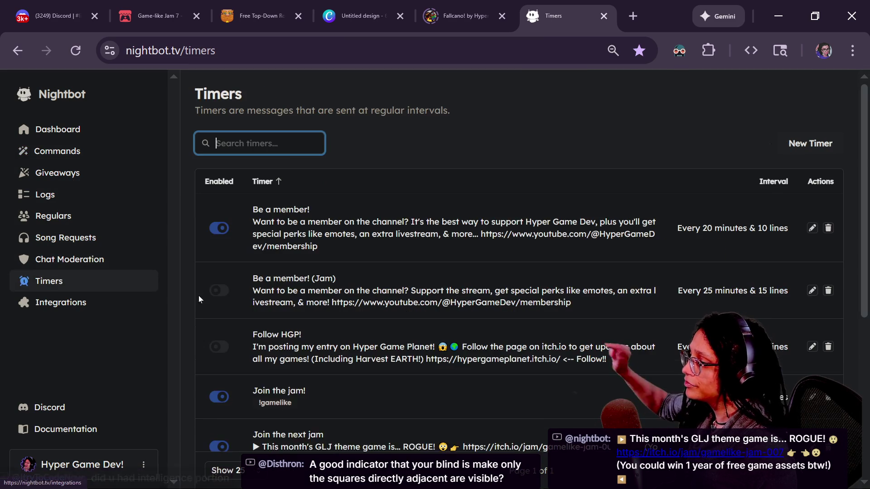
pyautogui.scroll(-4, 347, 324)
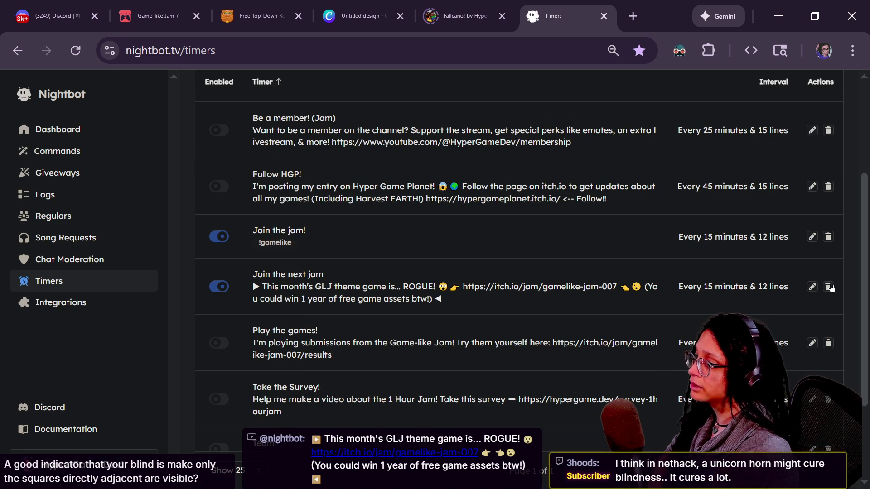
pyautogui.click(812, 287)
# - Inspect the 'Join the next jam' timer message, then return to the Timers list without saving
pyautogui.click(442, 226)
pyautogui.tripleClick(443, 226)
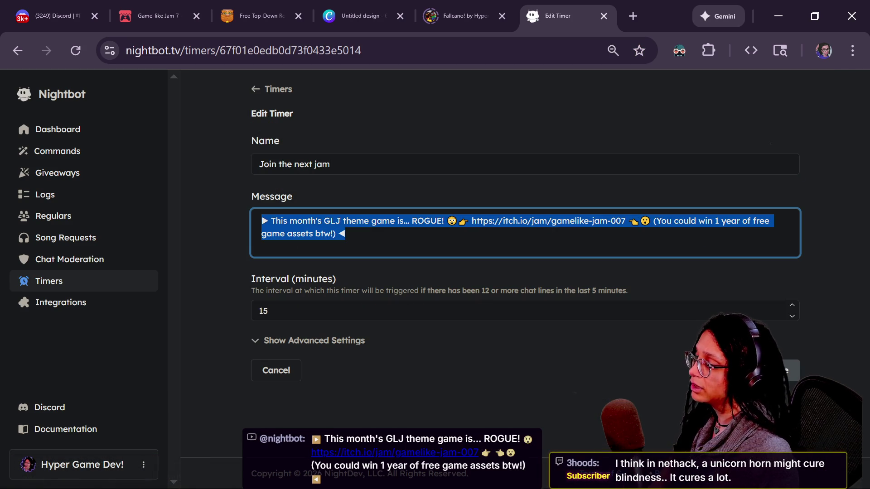
pyautogui.tripleClick(439, 291)
pyautogui.click(442, 221)
pyautogui.tripleClick(443, 221)
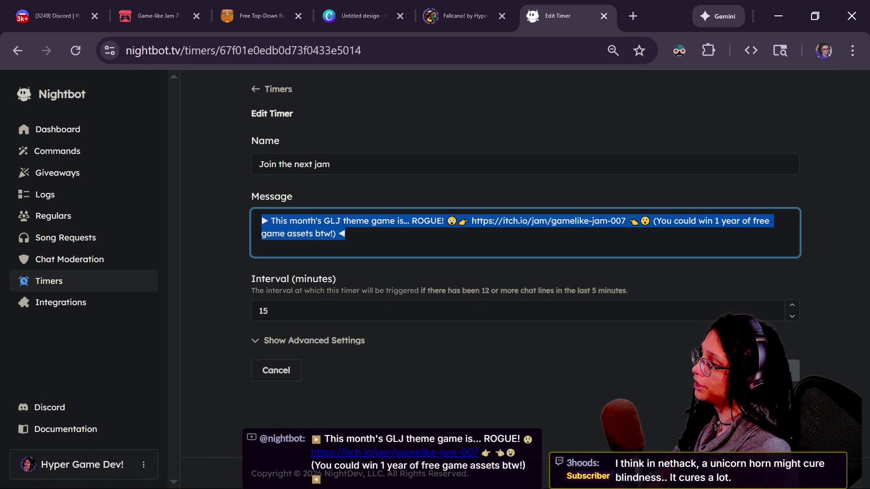
pyautogui.click(257, 97)
pyautogui.click(257, 93)
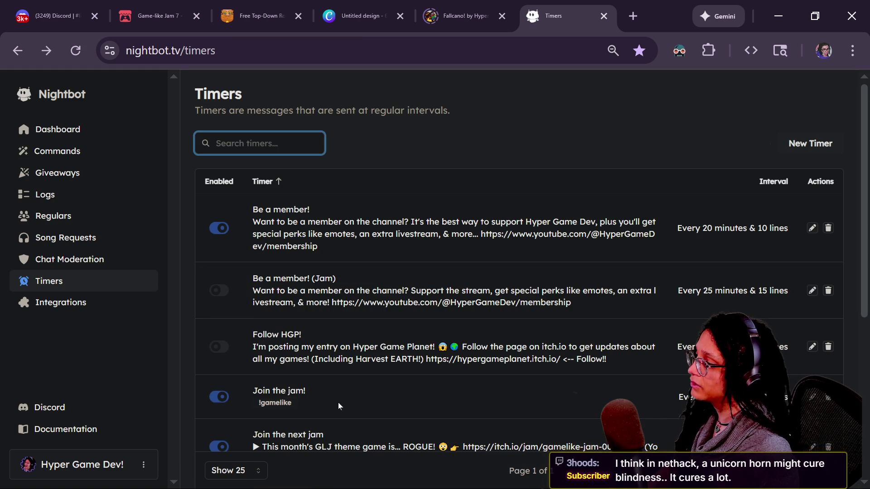
pyautogui.scroll(-6, 519, 272)
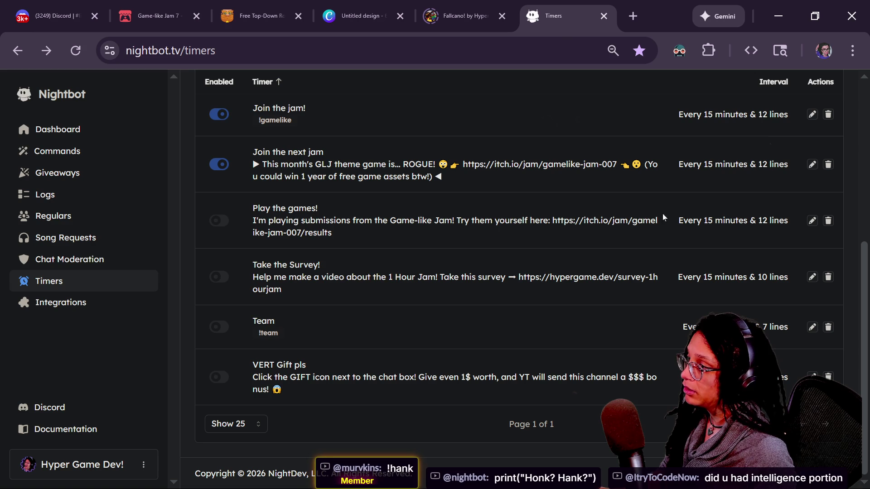
# - Delete the 'Join the next jam' timer and confirm, then show the custom Commands list
pyautogui.tripleClick(662, 175)
pyautogui.click(661, 176)
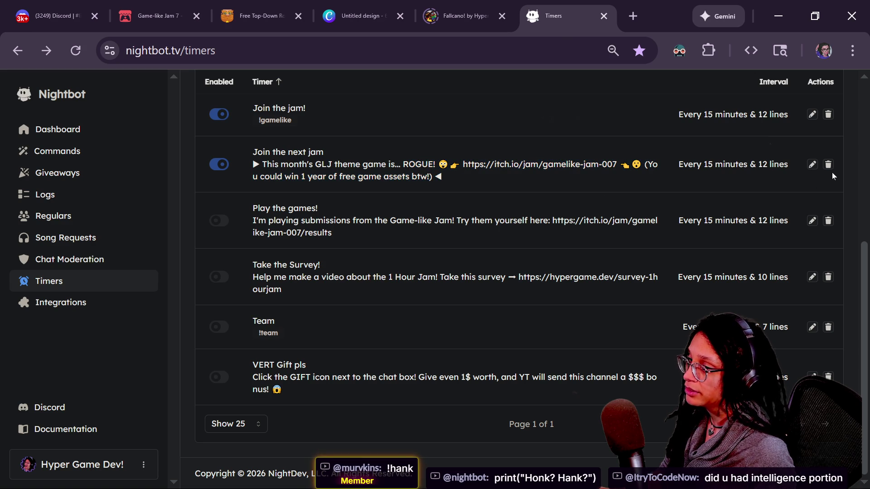
pyautogui.click(829, 165)
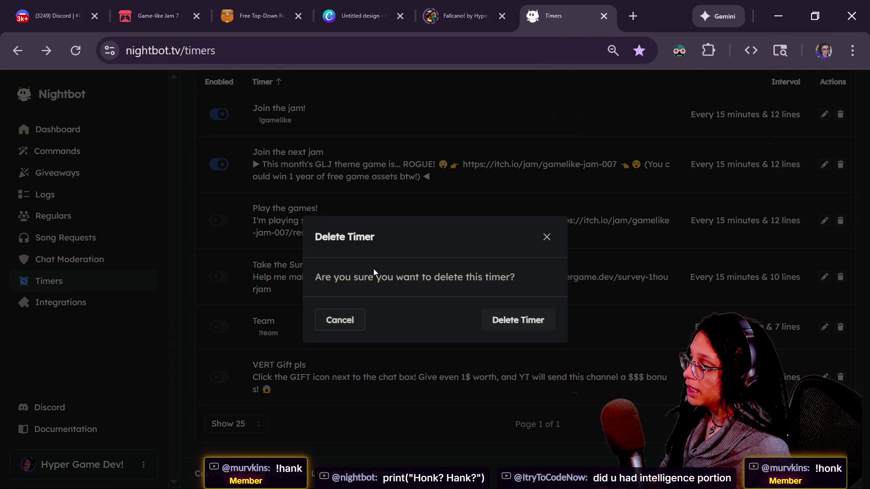
pyautogui.click(518, 320)
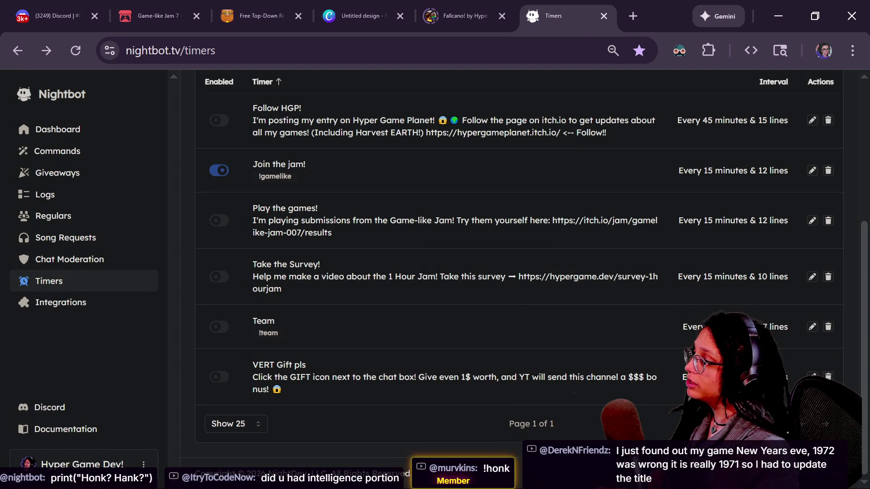
pyautogui.scroll(5, 453, 272)
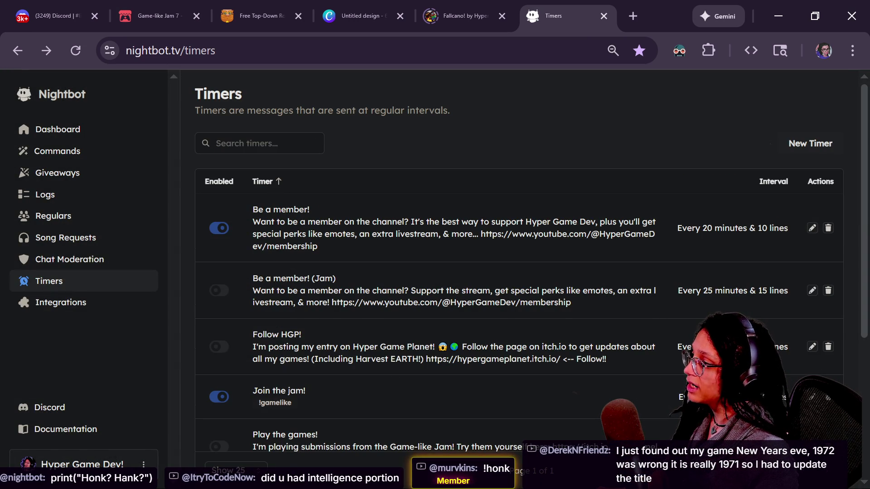
pyautogui.click(78, 158)
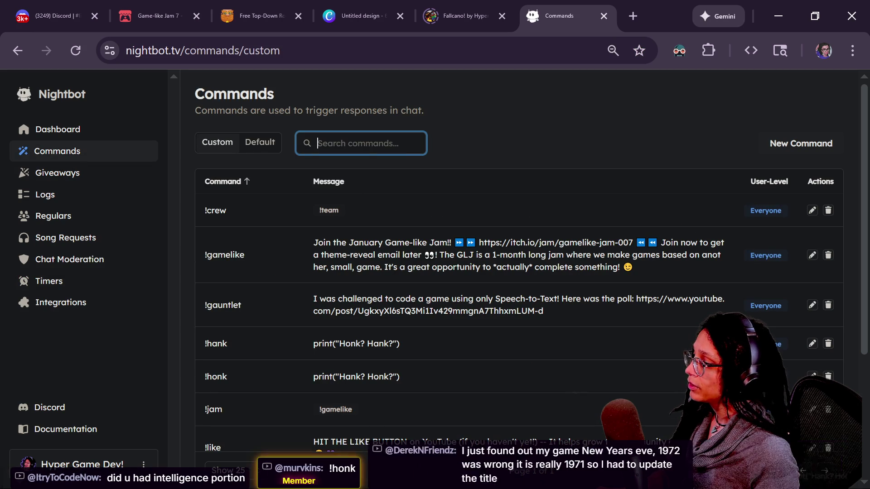
# - Create the !members command with response 'hi', then go back to the Timers list
pyautogui.click(837, 145)
pyautogui.write('mem')
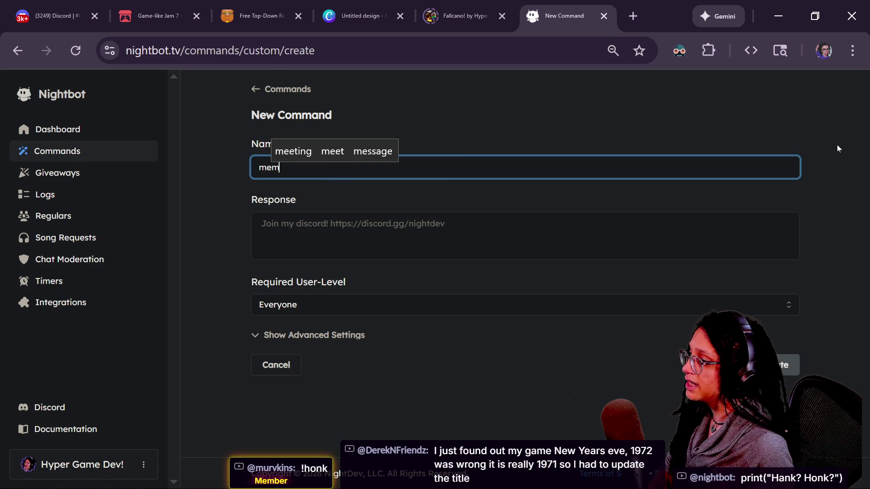
pyautogui.write('ber')
pyautogui.press('BackSpace')
pyautogui.press('BackSpace')
pyautogui.press('BackSpace')
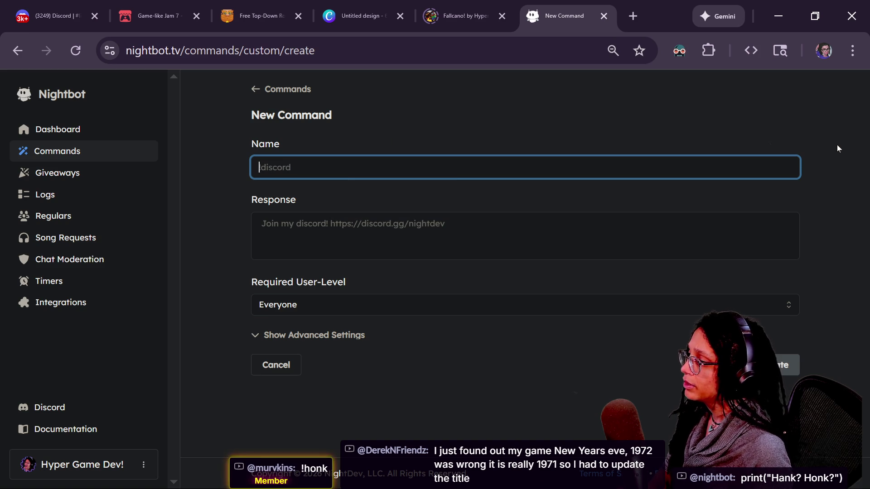
pyautogui.write('!members')
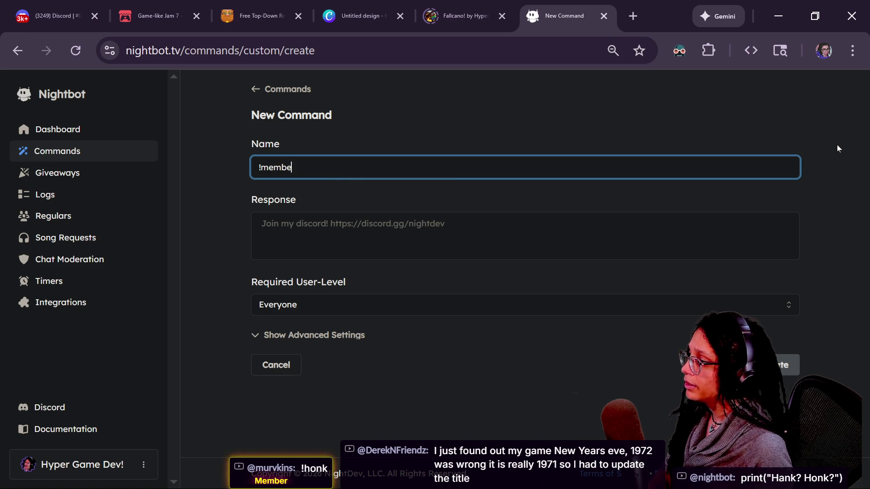
pyautogui.click(515, 227)
pyautogui.write('hi')
pyautogui.click(788, 365)
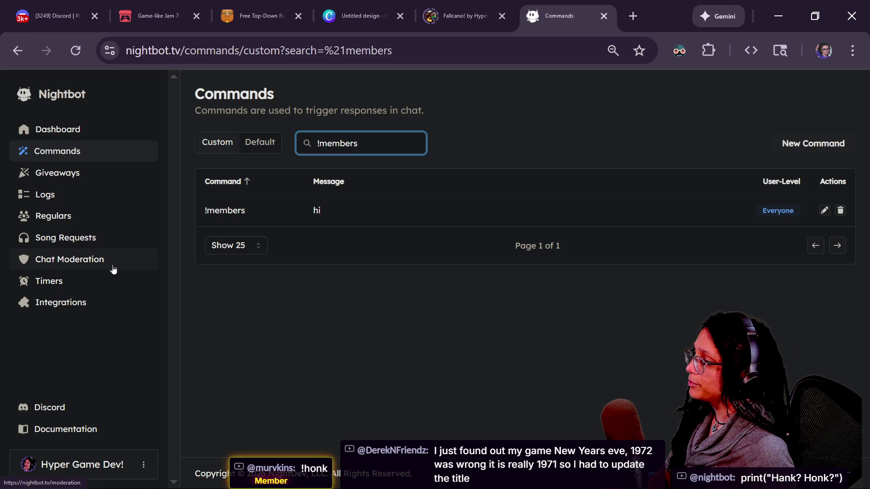
pyautogui.click(119, 282)
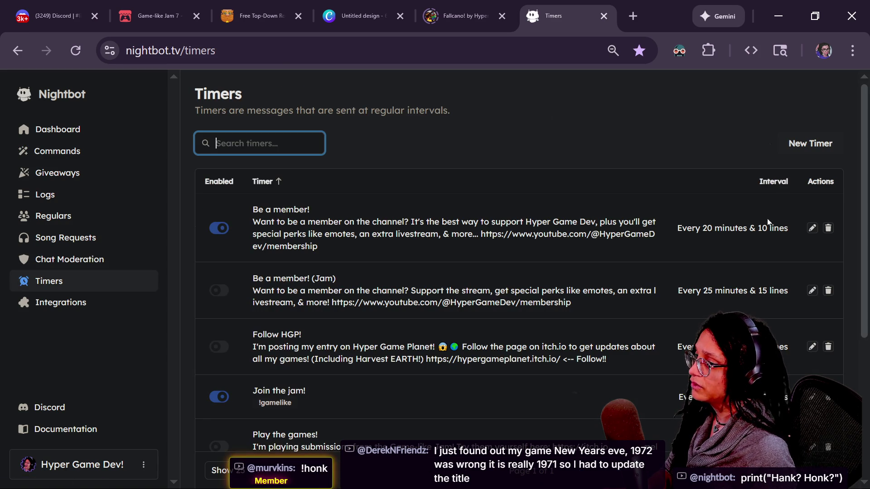
# - Copy the membership message from the 'Be a member!' timer
pyautogui.click(812, 228)
pyautogui.press('Tab')
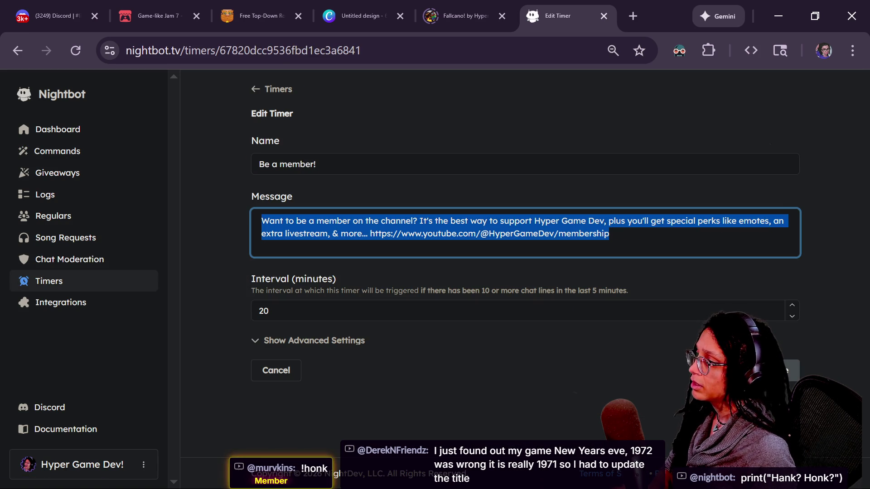
pyautogui.hotkey('alt', 'Left')
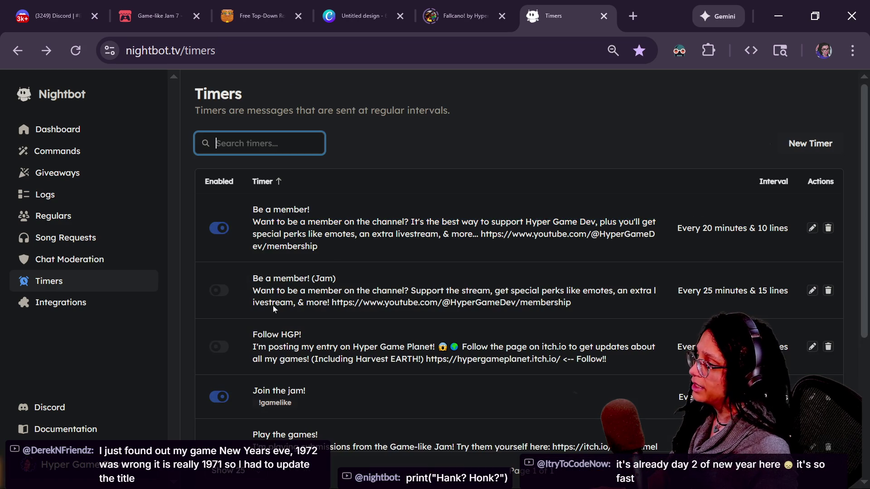
# - Delete the 'Be a member!' timer and show the custom Commands list
pyautogui.click(828, 228)
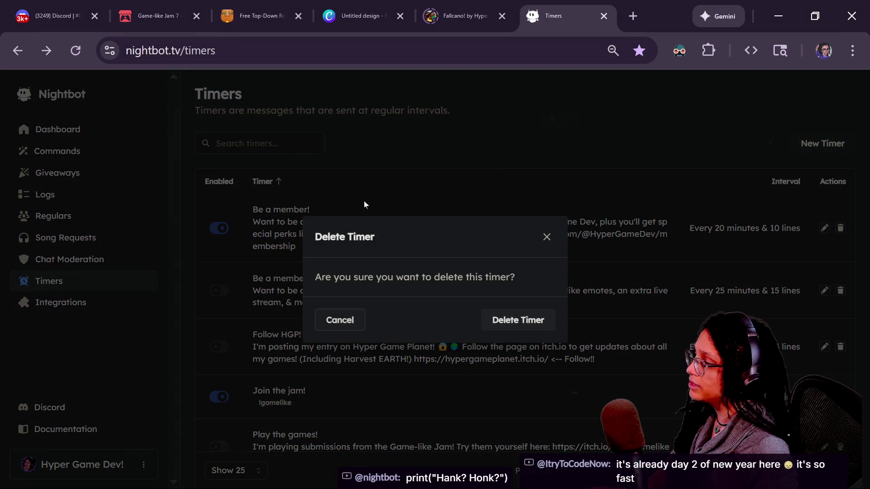
pyautogui.click(508, 322)
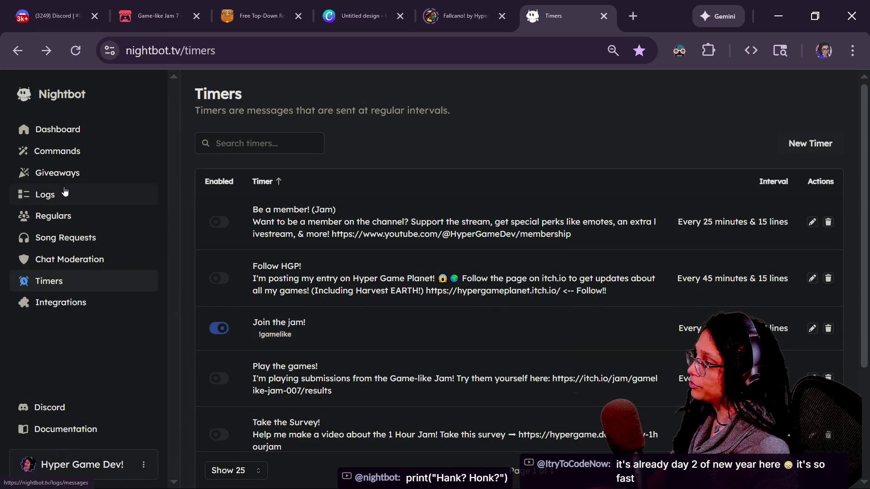
pyautogui.click(51, 151)
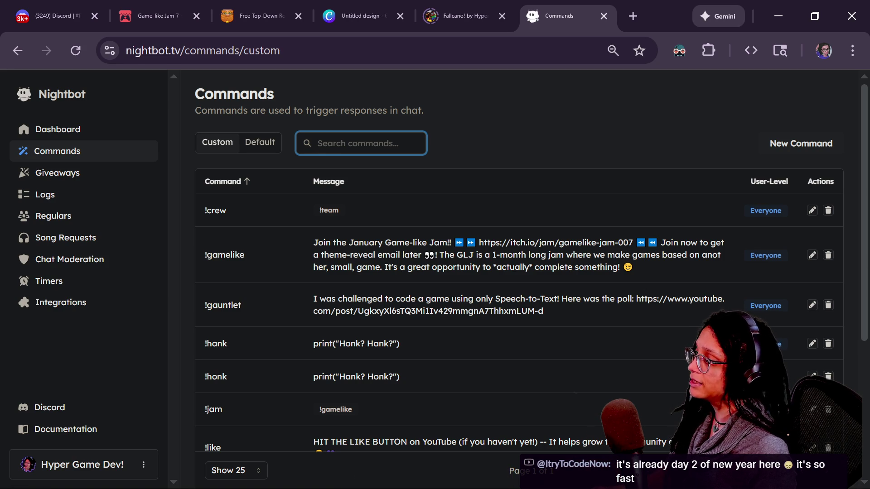
# - Replace the !members command's 'hi' response with the pasted membership message
pyautogui.scroll(-5, 519, 272)
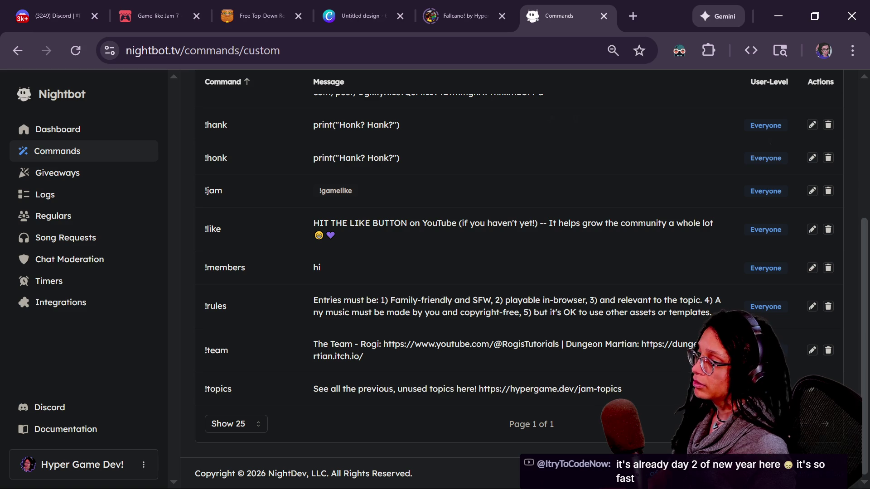
pyautogui.click(812, 268)
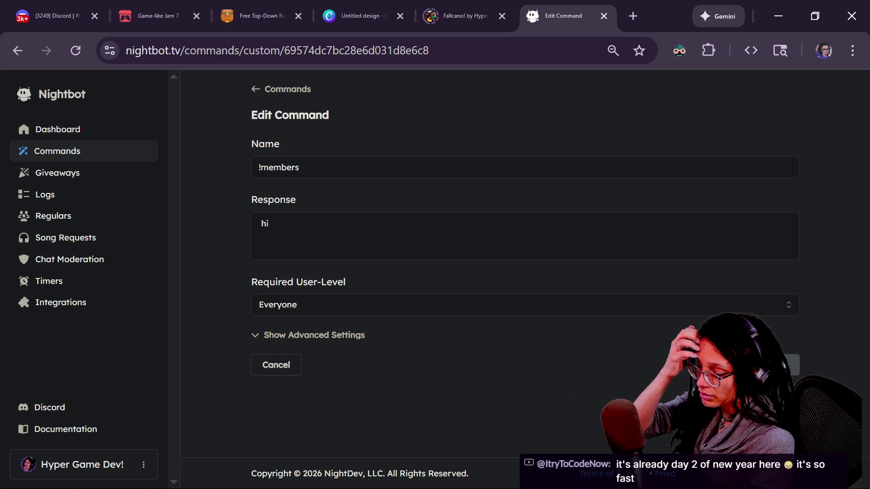
pyautogui.click(269, 223)
pyautogui.hotkey('ctrl', 'a')
pyautogui.write('Want to be a member on the channel? It’s the best way to support Hyper Game Dev, plus you’ll get special perks like emotes, an extra livestream, & more… https://www.youtube.com/@HyperGameDev/membership')
pyautogui.moveTo(329, 223); pyautogui.dragTo(586, 223)
pyautogui.click(586, 223)
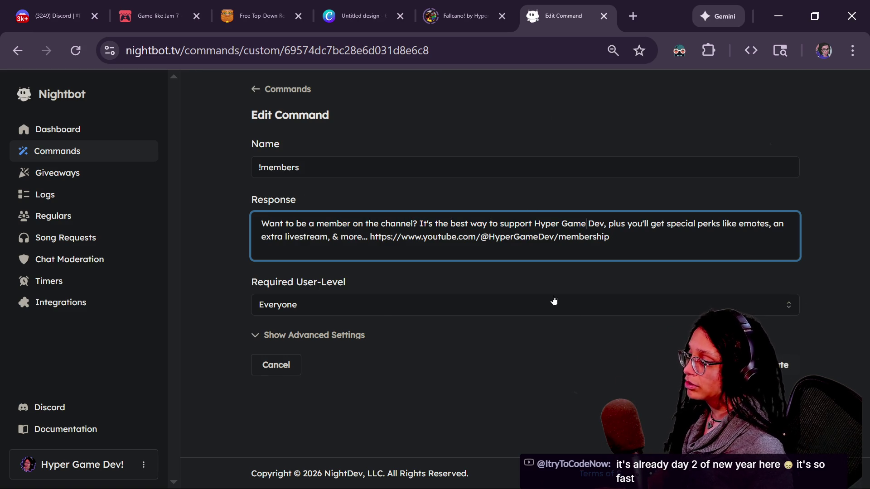
# - Rename the command to !member and leave its Alias Of field empty
pyautogui.click(347, 167)
pyautogui.press('BackSpace')
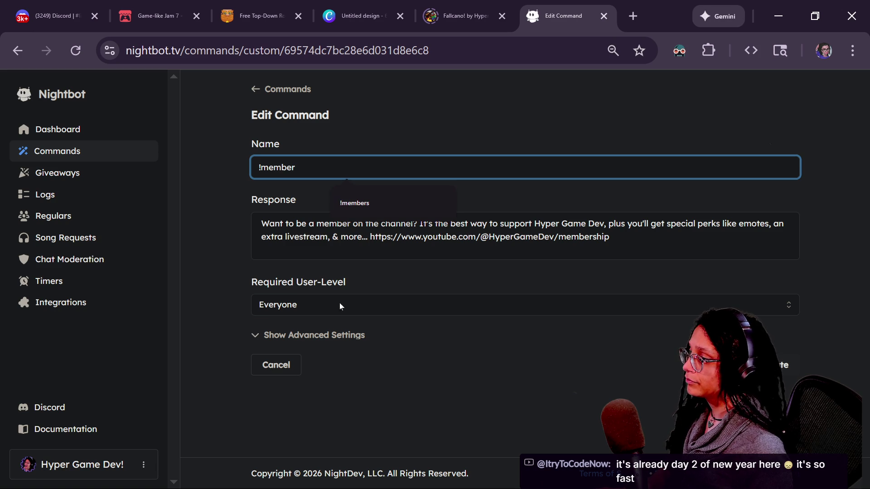
pyautogui.click(339, 333)
pyautogui.scroll(-1, 335, 326)
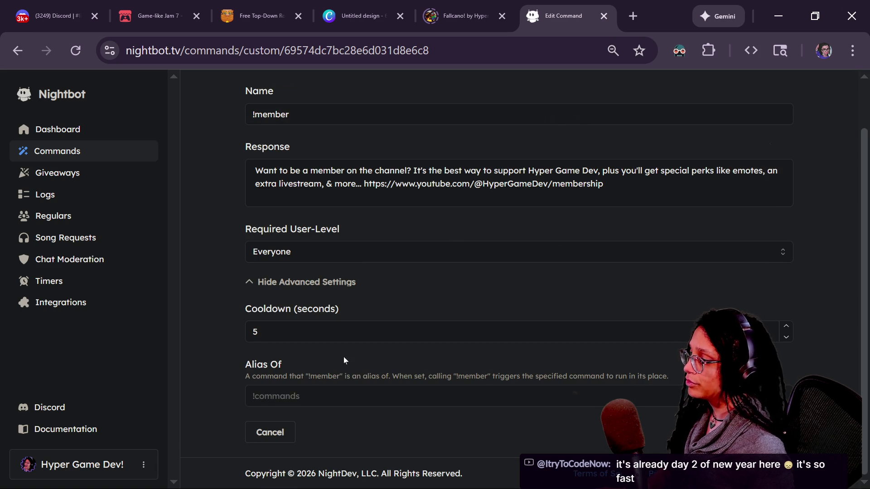
pyautogui.click(353, 398)
pyautogui.write('!mem')
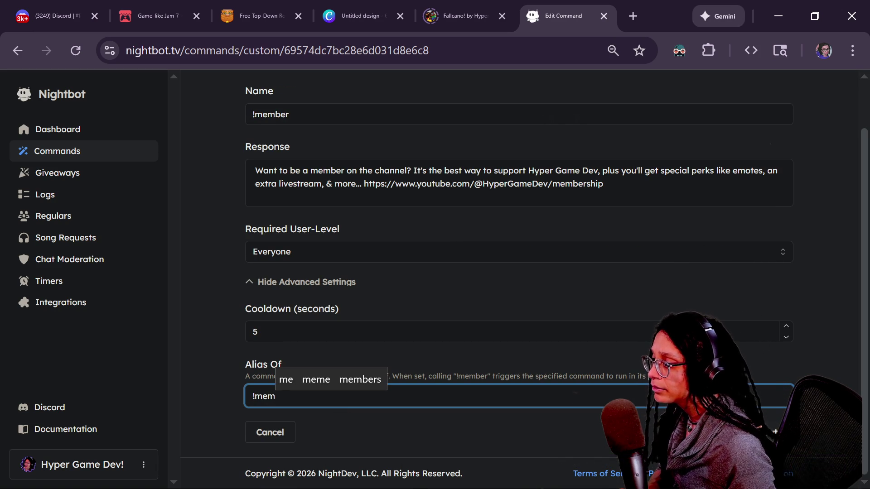
pyautogui.press('BackSpace')
pyautogui.press('BackSpace')
pyautogui.press('BackSpace')
pyautogui.click(382, 370)
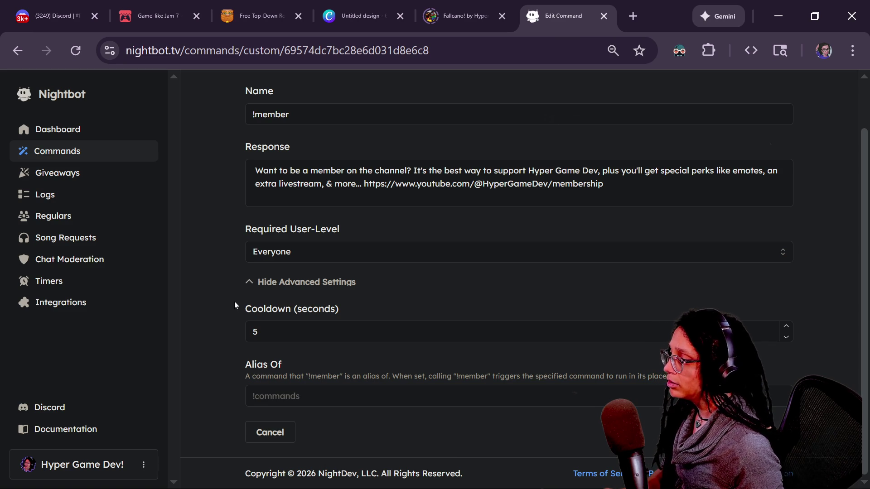
# - Set the cooldown to 5 seconds, save !member, and go to the Timers list
pyautogui.click(260, 332)
pyautogui.press('BackSpace')
pyautogui.write('20')
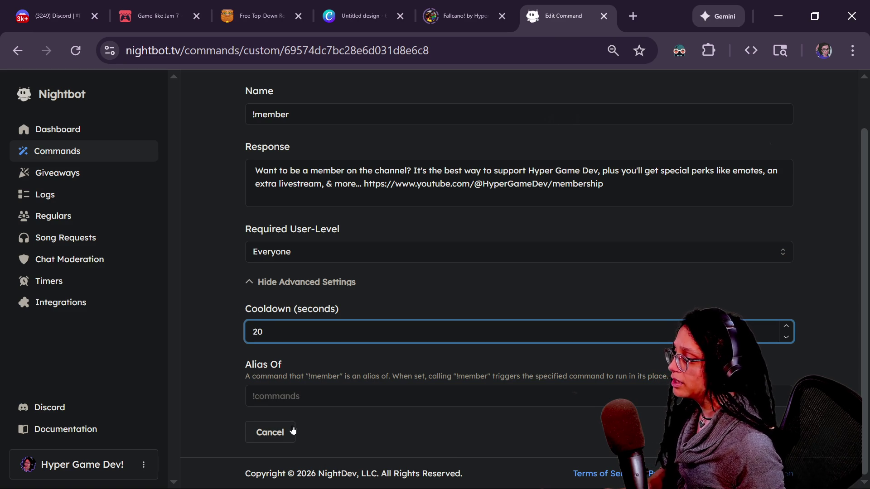
pyautogui.click(453, 351)
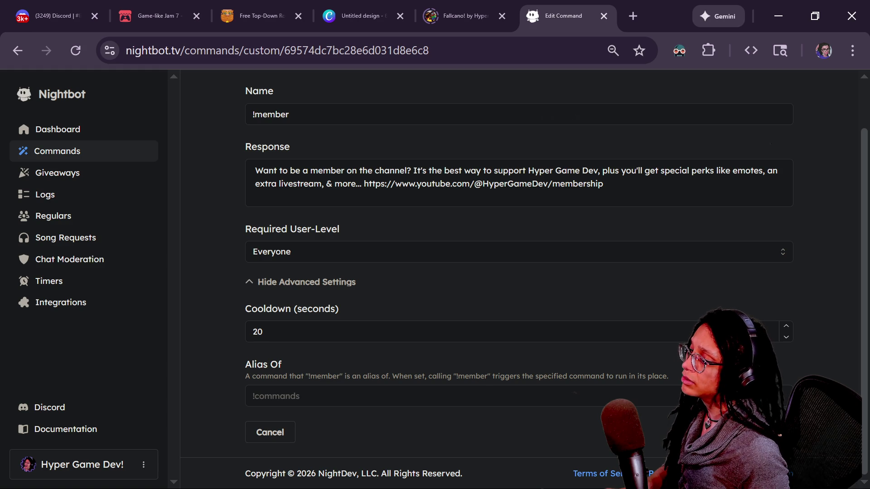
pyautogui.click(263, 332)
pyautogui.press('BackSpace')
pyautogui.press('BackSpace')
pyautogui.write('5')
pyautogui.press('Return')
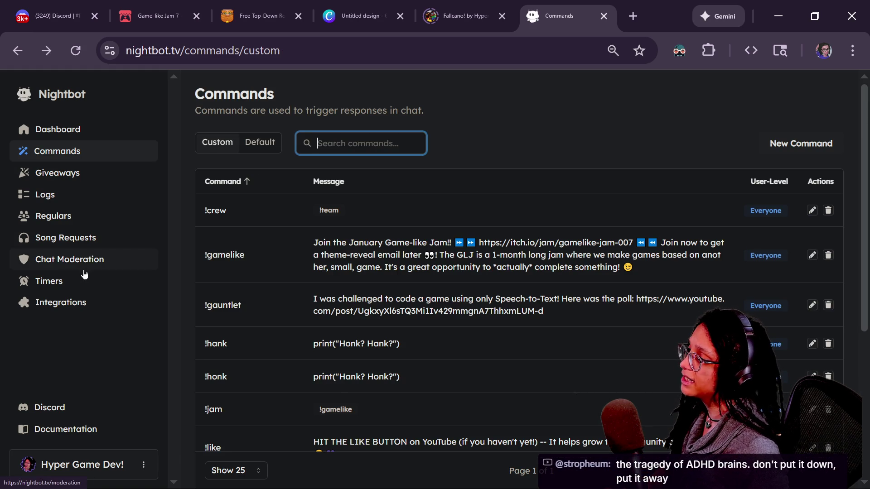
pyautogui.click(87, 280)
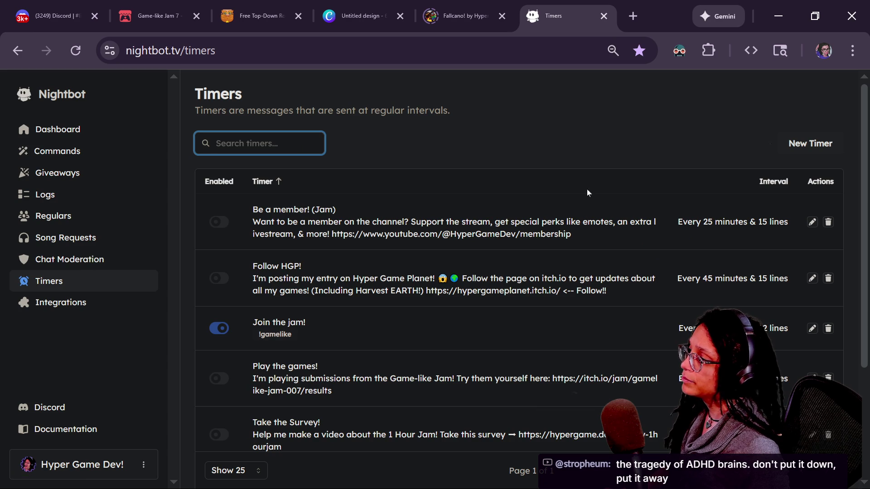
# - Clear the message of the 'Be a member! (Jam)' timer
pyautogui.click(810, 225)
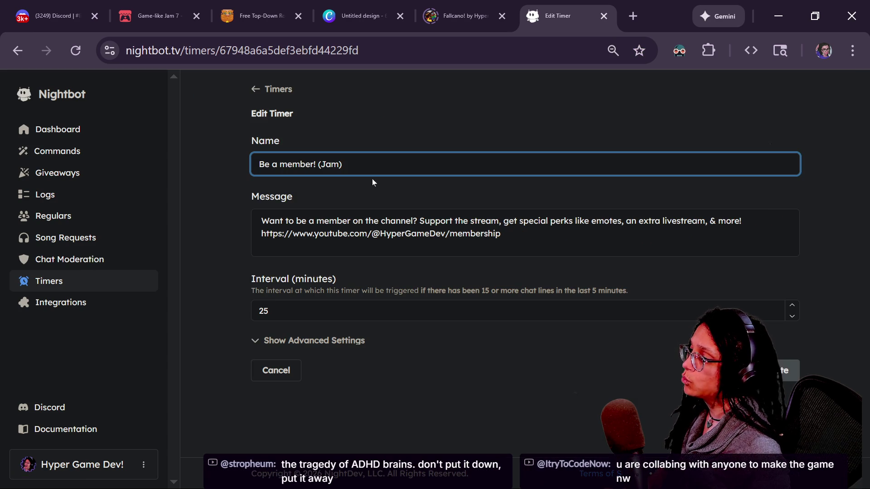
pyautogui.press('Tab')
pyautogui.press('BackSpace')
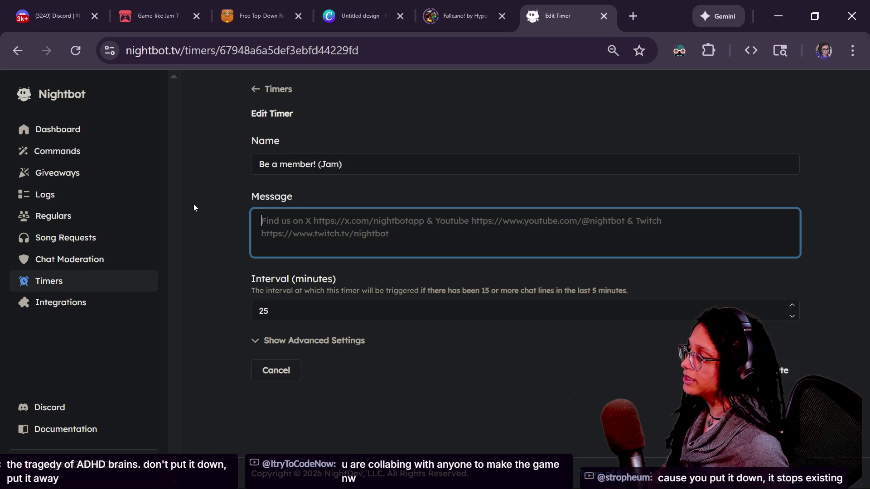
pyautogui.click(310, 334)
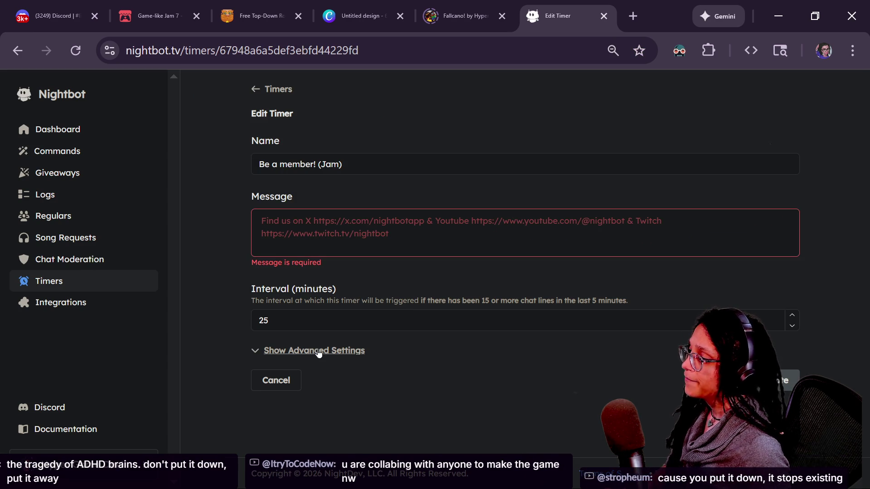
# - Set the timer's Alias Of to !member and save it
pyautogui.click(308, 350)
pyautogui.scroll(-2, 518, 272)
pyautogui.click(317, 396)
pyautogui.write('member')
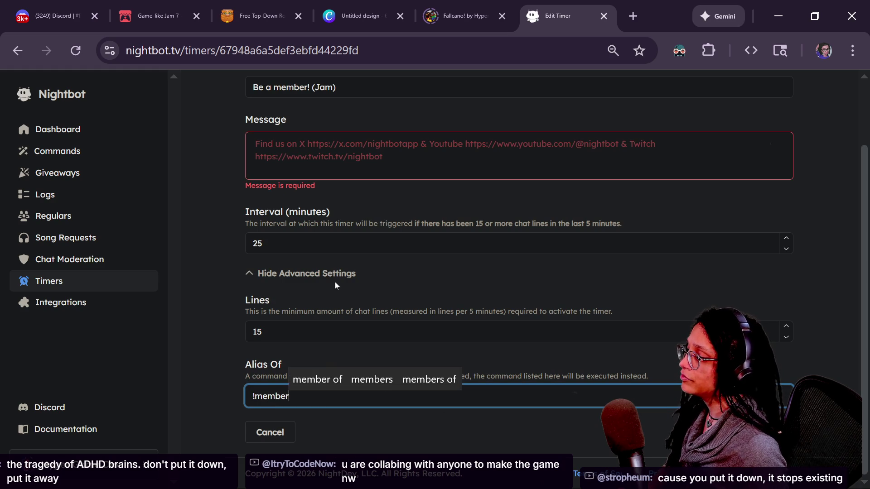
pyautogui.scroll(2, 518, 272)
pyautogui.click(429, 222)
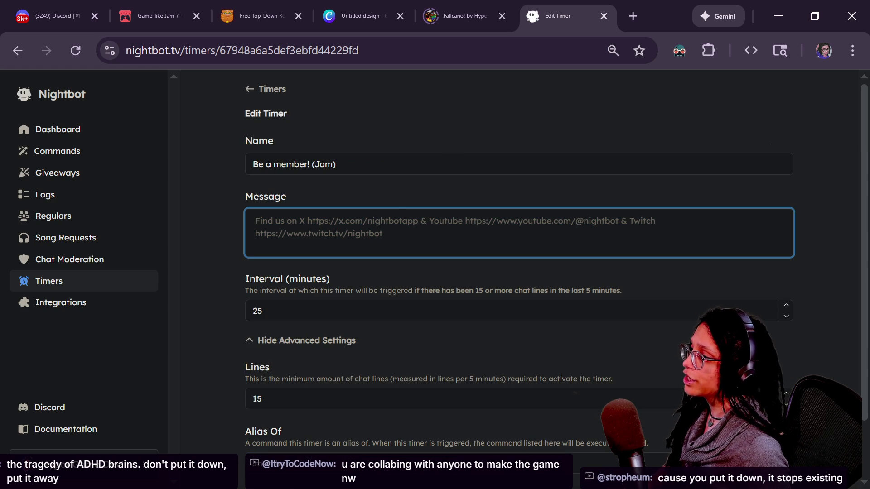
pyautogui.scroll(-1, 519, 272)
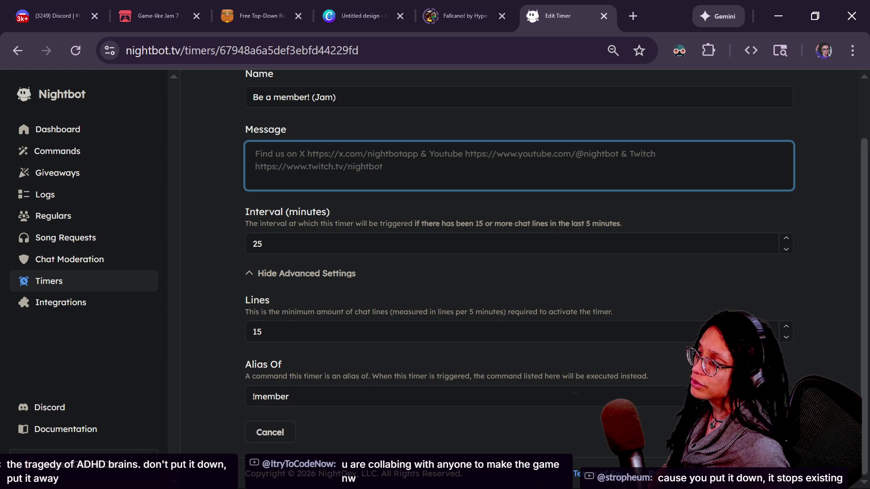
pyautogui.press('Return')
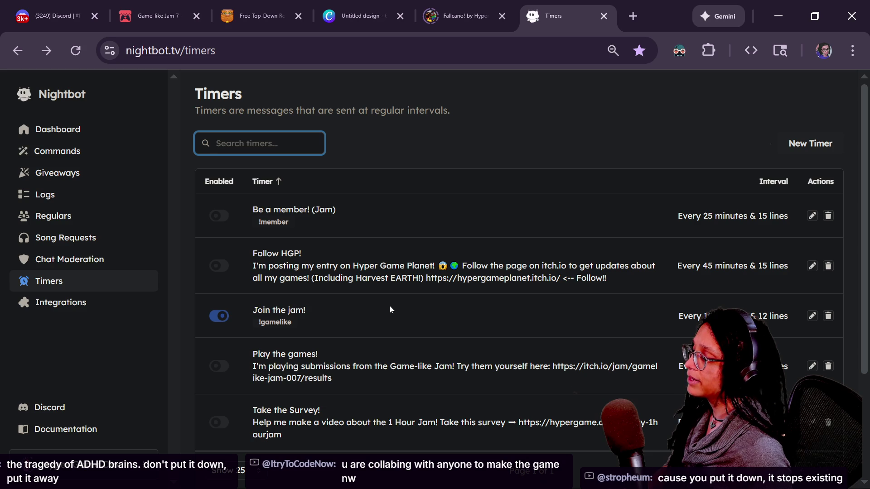
# - Change the timer's interval to 20 minutes and lines to 10, then save
pyautogui.click(812, 216)
pyautogui.click(390, 310)
pyautogui.click(355, 341)
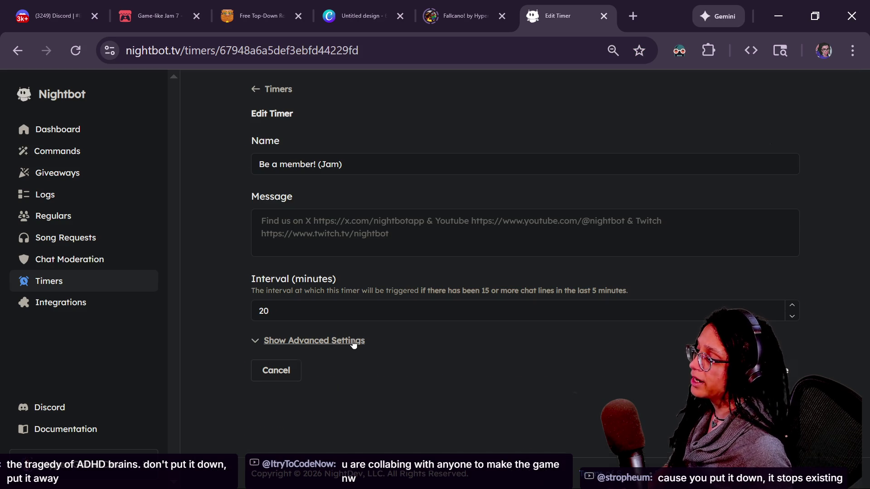
pyautogui.doubleClick(407, 399)
pyautogui.write('10')
pyautogui.hotkey('alt', 'Tab')
pyautogui.scroll(-2, 547, 385)
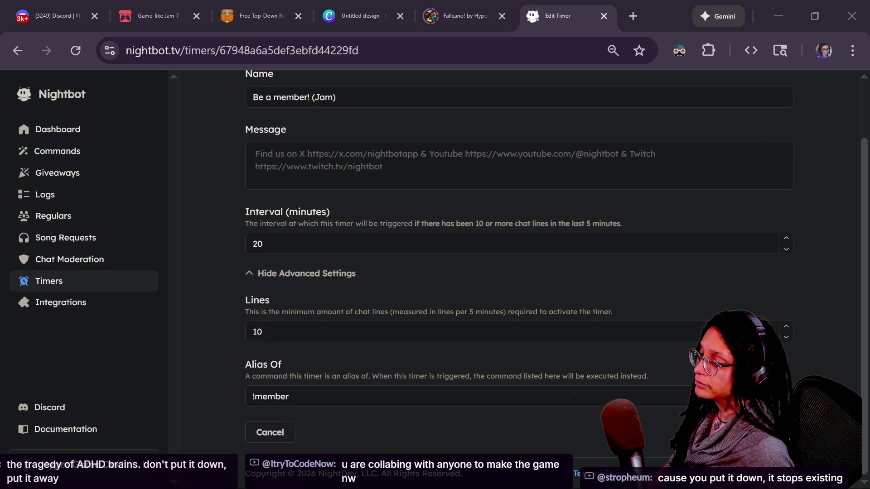
pyautogui.click(547, 386)
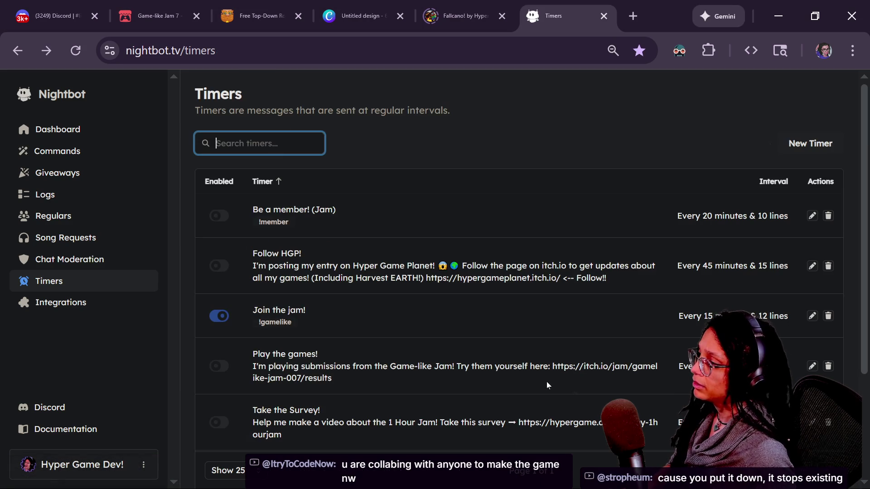
# - Enable the 'Be a member! (Jam)' timer
pyautogui.click(219, 215)
pyautogui.moveTo(257, 322)
pyautogui.mouseDown()
pyautogui.moveTo(363, 325)
pyautogui.moveTo(259, 322)
pyautogui.mouseUp()
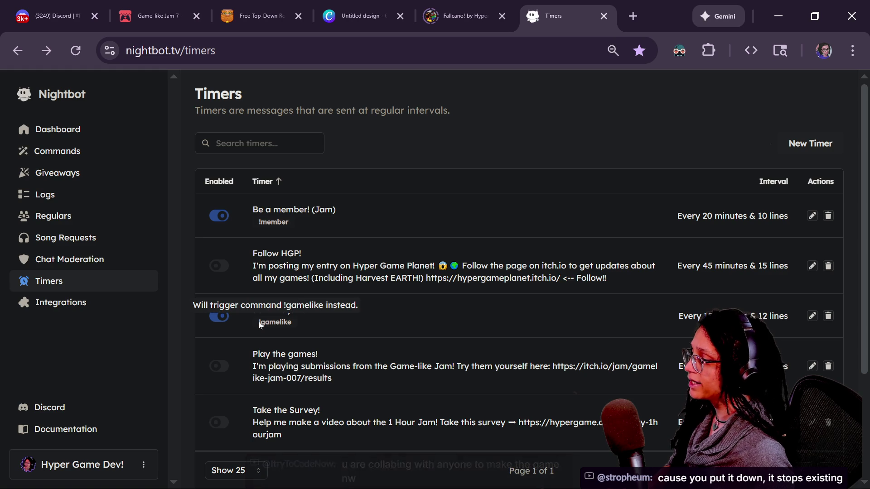
pyautogui.click(322, 327)
# - Go to the custom Commands list and review the !gamelike command's message
pyautogui.scroll(-3, 322, 325)
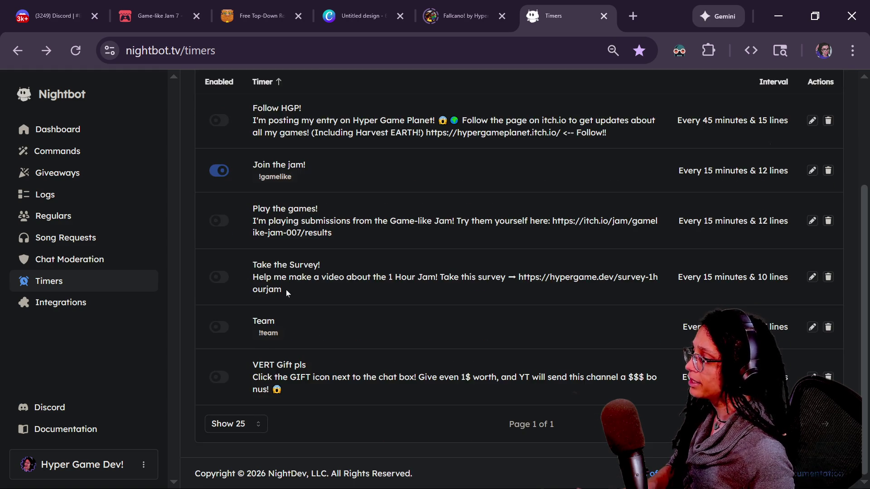
pyautogui.scroll(3, 286, 290)
pyautogui.click(50, 151)
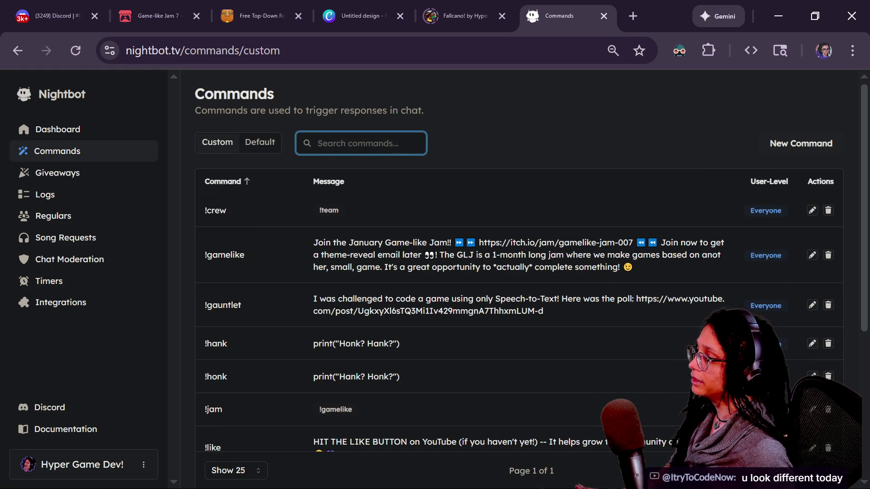
pyautogui.click(488, 137)
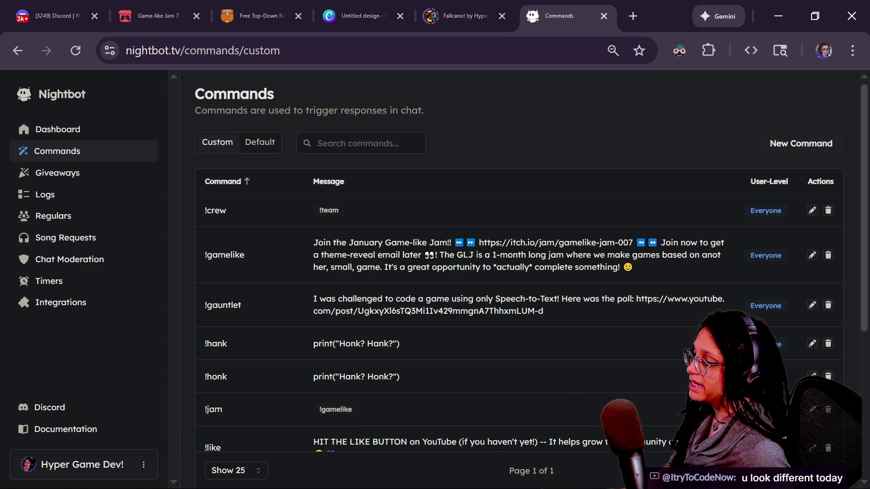
pyautogui.scroll(-2, 407, 295)
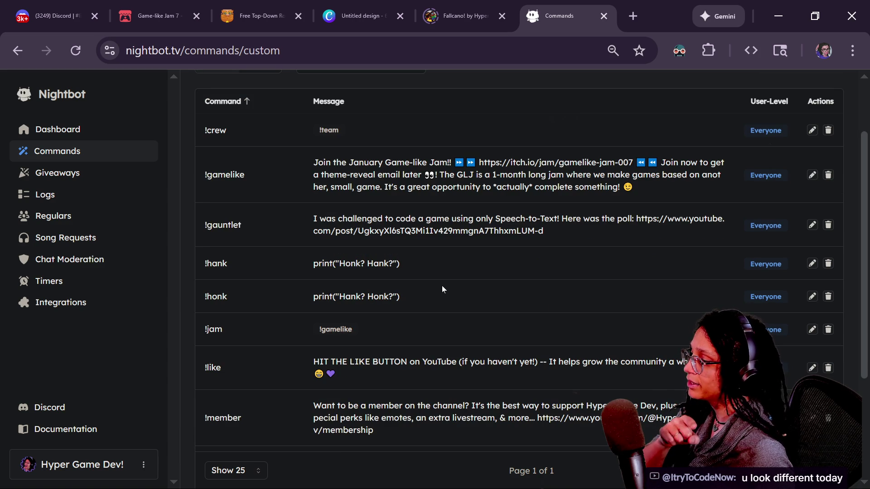
pyautogui.scroll(2, 442, 288)
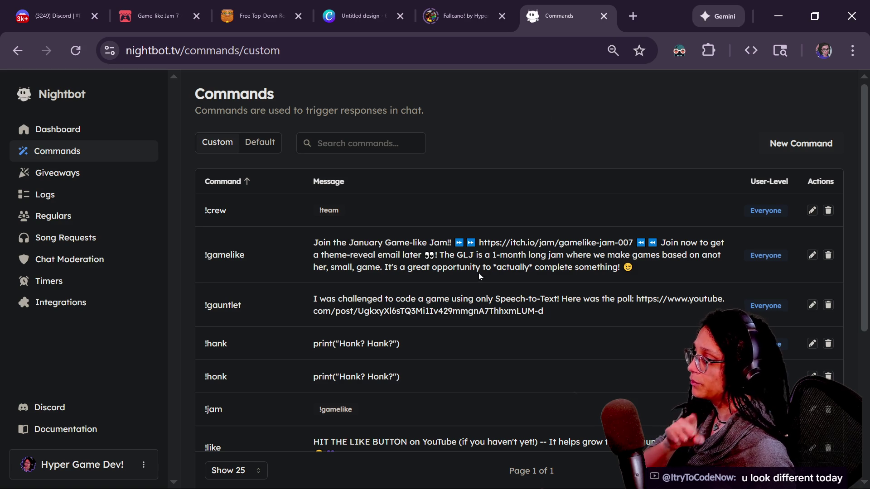
pyautogui.moveTo(479, 273); pyautogui.dragTo(647, 285)
pyautogui.click(647, 285)
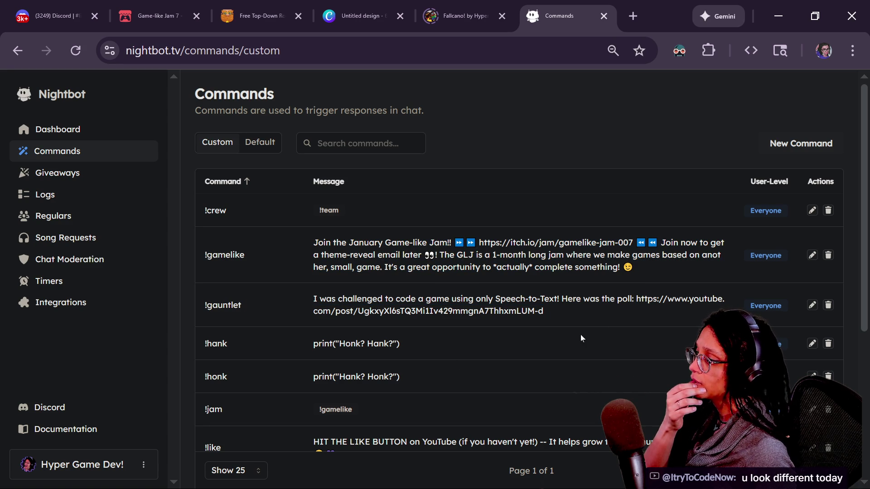
# - Replace the !gamelike response with the ROGUE theme announcement from clipboard history and save
pyautogui.click(812, 255)
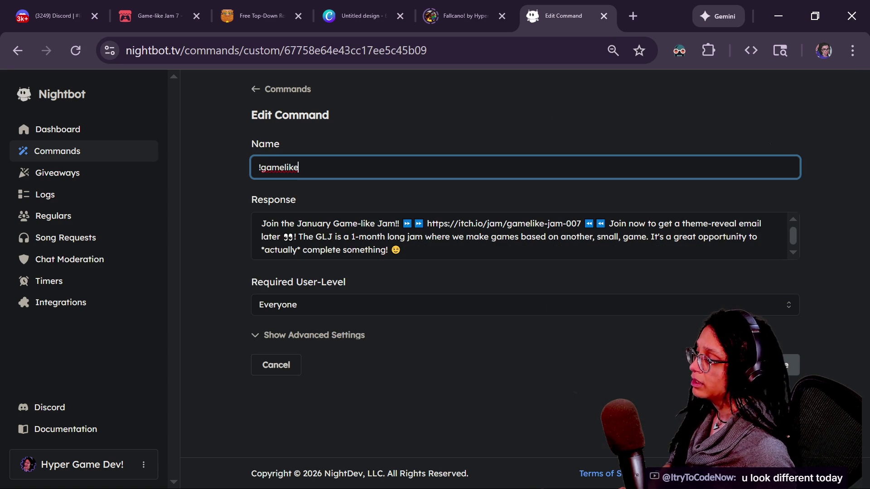
pyautogui.hotkey('ctrl', 'a')
pyautogui.press('super+v')
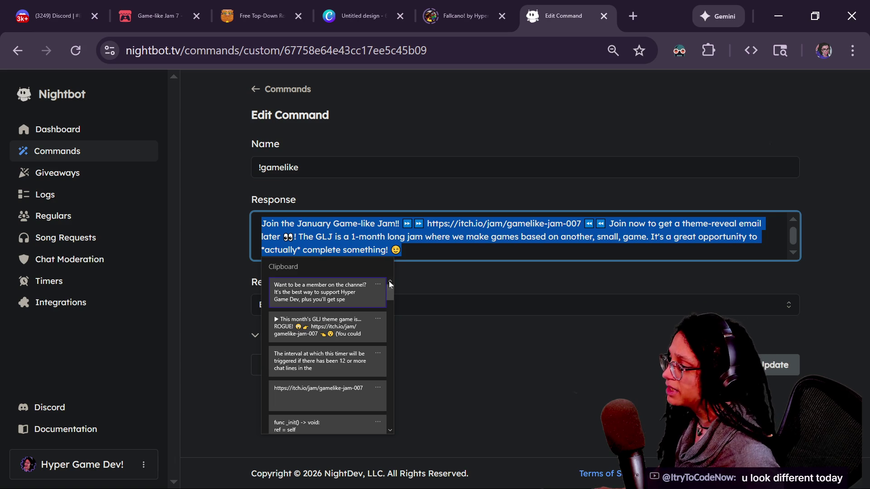
pyautogui.click(372, 322)
pyautogui.click(779, 365)
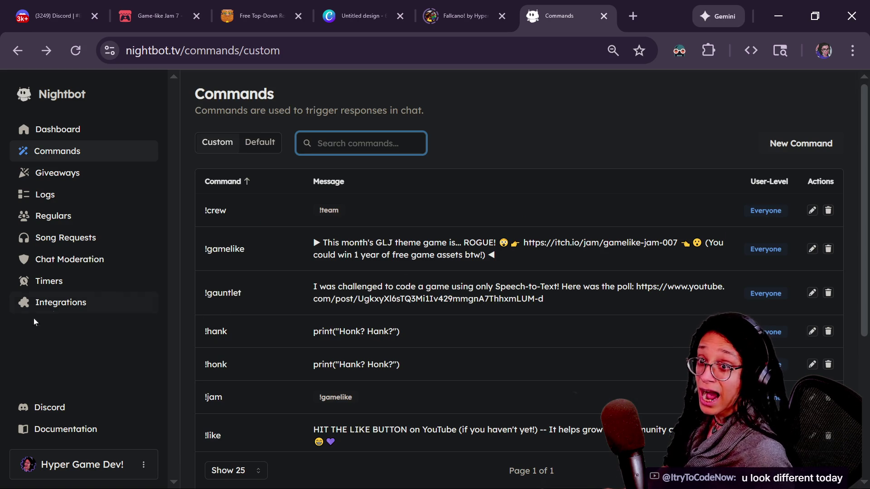
# - Switch Nightbot to the second channel account from the profile menu and show its Timers
pyautogui.click(108, 461)
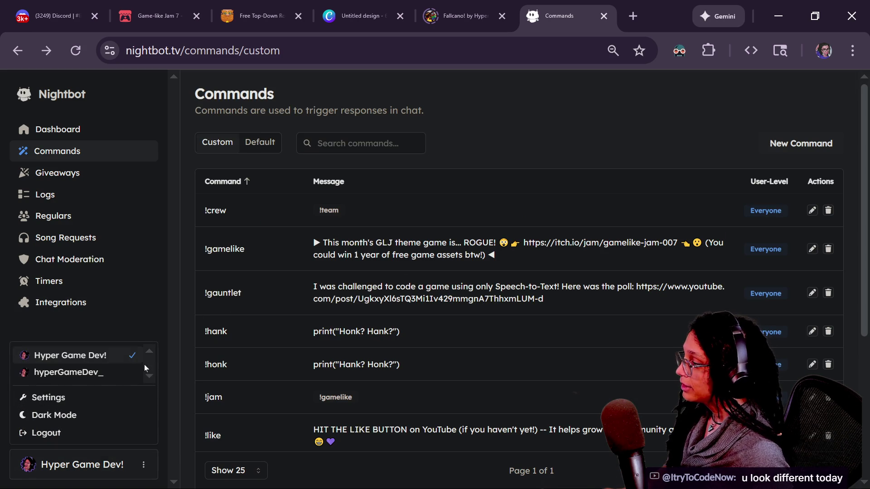
pyautogui.click(123, 374)
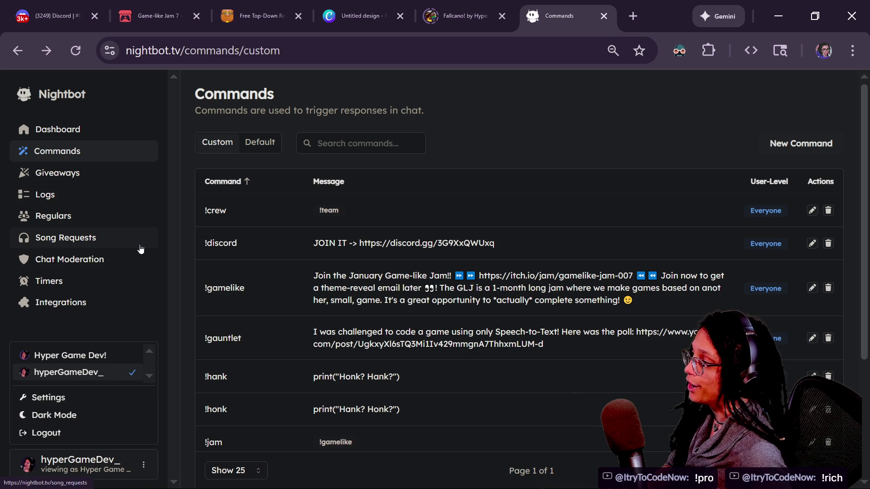
pyautogui.click(123, 281)
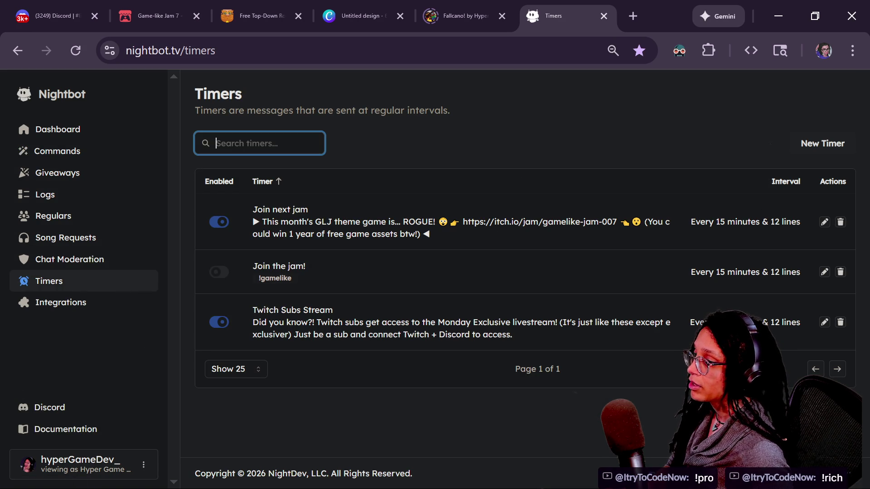
# - Change the 'Join next jam' timer's message to !gamelike and save it
pyautogui.click(824, 222)
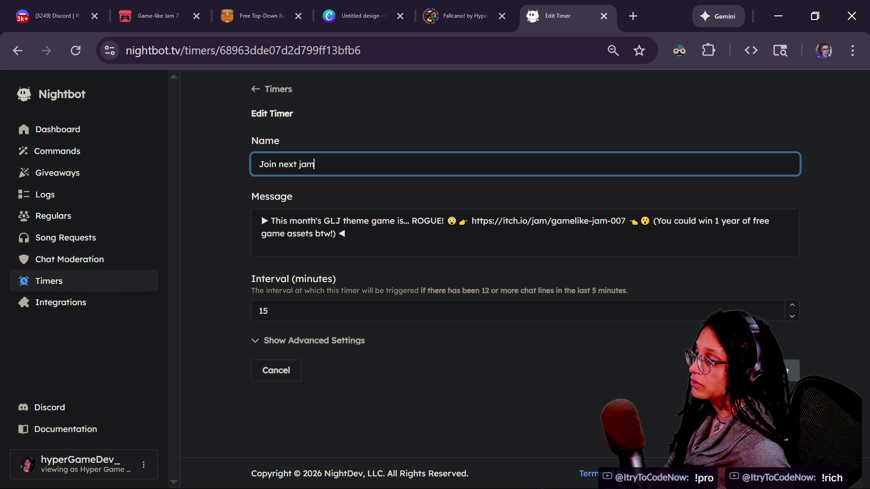
pyautogui.click(279, 372)
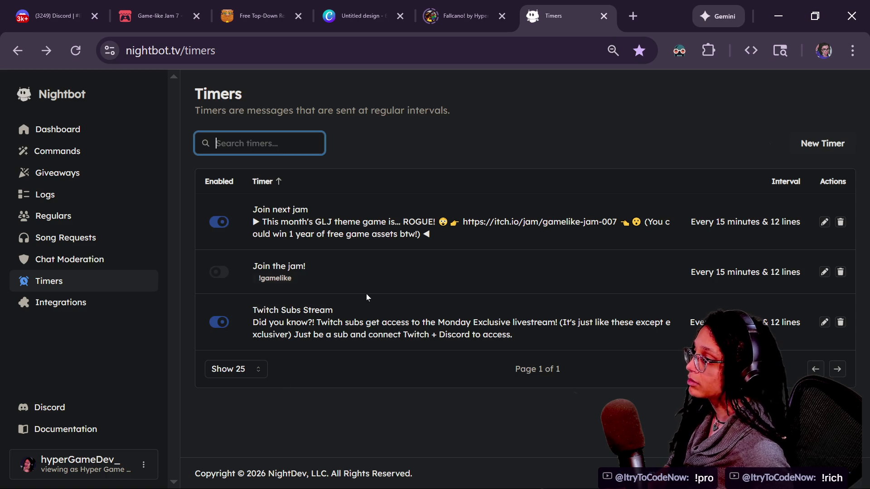
pyautogui.click(824, 222)
pyautogui.press('Tab')
pyautogui.hotkey('ctrl', 'a')
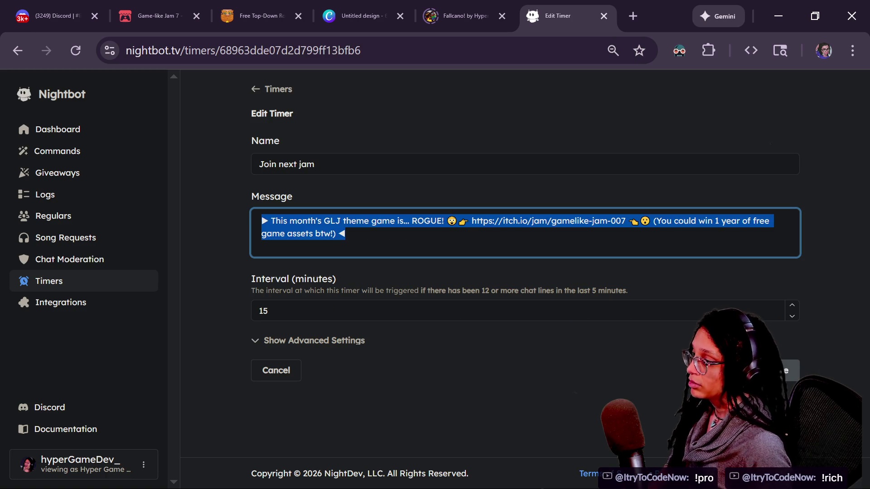
pyautogui.write('!gamelike')
pyautogui.press('Return')
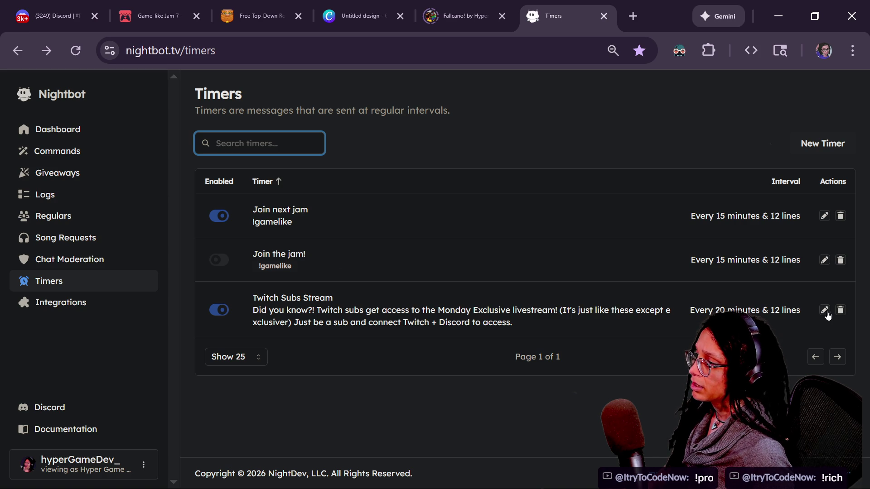
pyautogui.tripleClick(295, 254)
pyautogui.click(352, 254)
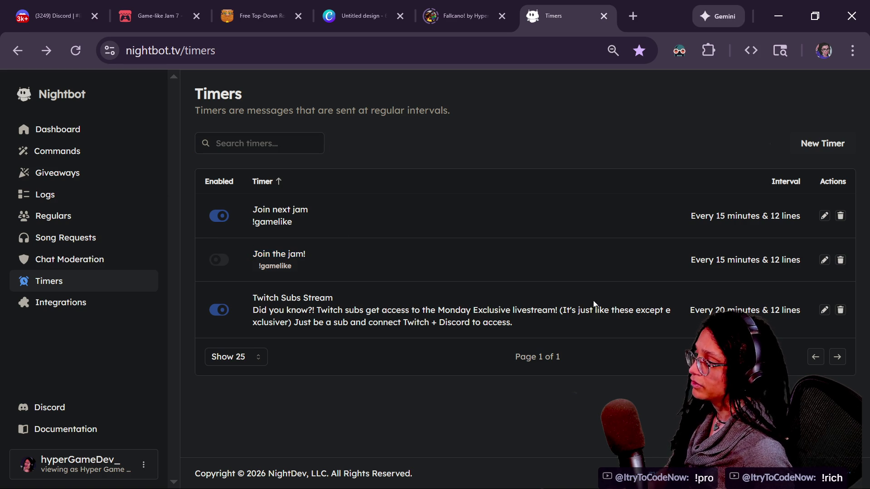
# - Delete the entire message of the 'Twitch Subs Stream' timer
pyautogui.click(824, 310)
pyautogui.press('Tab')
pyautogui.hotkey('ctrl', 'a')
pyautogui.hotkey('ctrl', 'c')
pyautogui.press('BackSpace')
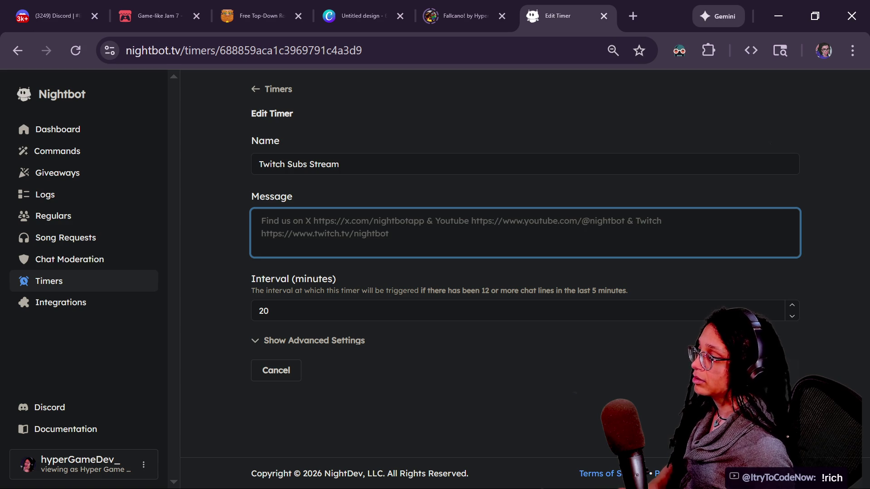
pyautogui.click(414, 357)
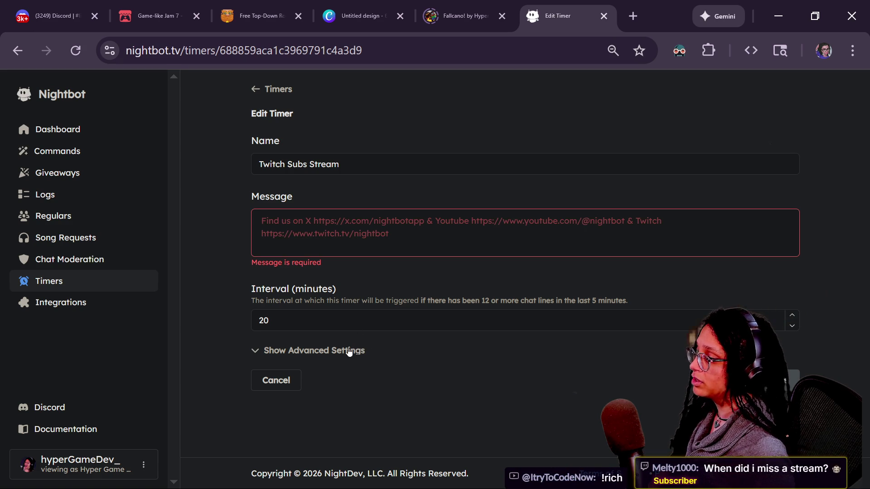
# - Try a !twitch alias on the timer, then cancel the timer edit
pyautogui.click(350, 351)
pyautogui.click(289, 473)
pyautogui.write('!twitch')
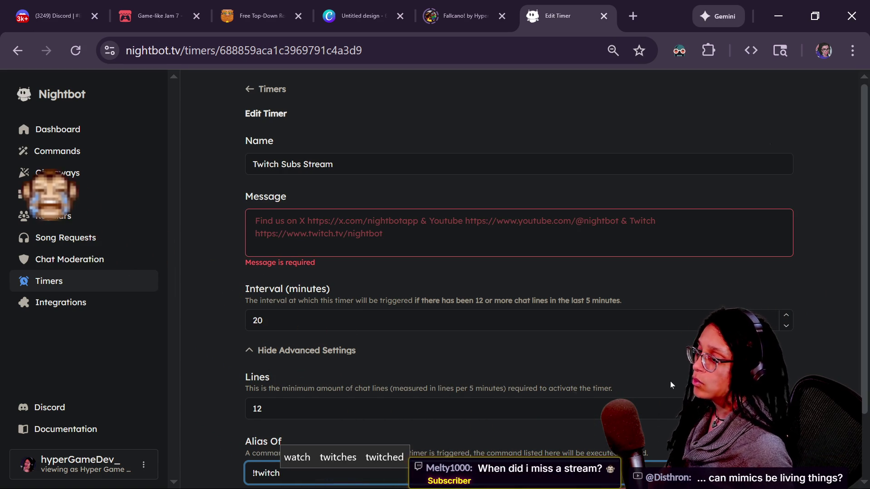
pyautogui.click(671, 385)
pyautogui.scroll(-2, 252, 411)
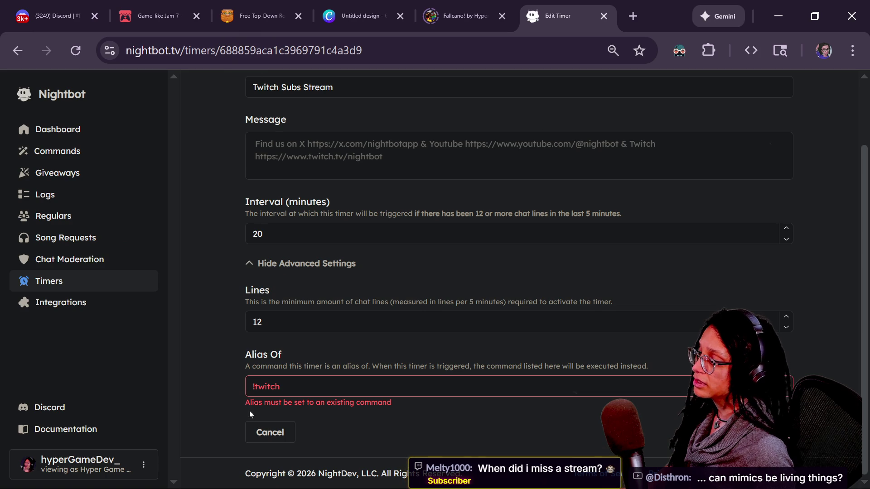
pyautogui.click(270, 432)
# - Create a new !subscriber command with the pasted Twitch subs message as its response
pyautogui.click(63, 151)
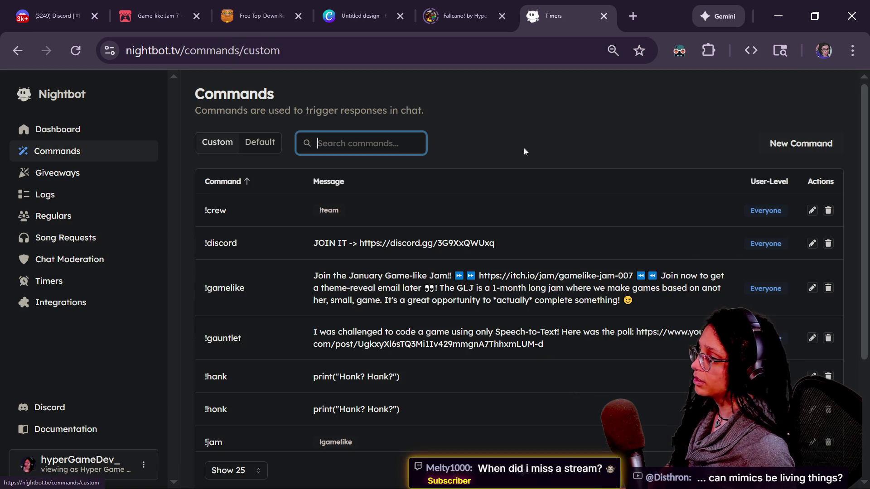
pyautogui.click(816, 148)
pyautogui.write('!ti')
pyautogui.press('BackSpace')
pyautogui.press('BackSpace')
pyautogui.write('subscriber')
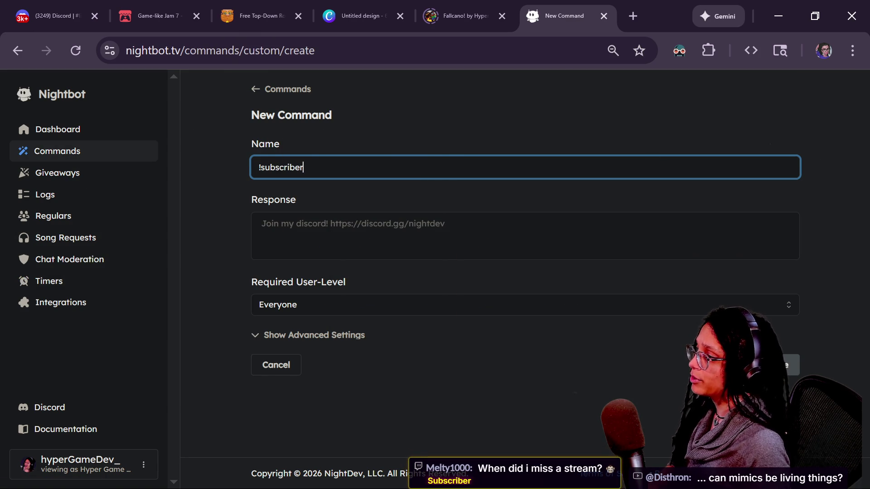
pyautogui.press('Tab')
pyautogui.hotkey('ctrl', 'v')
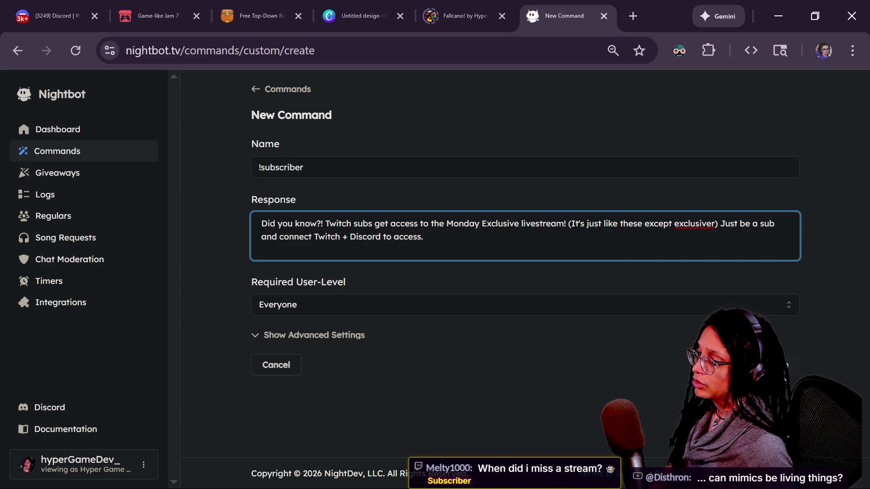
pyautogui.click(779, 365)
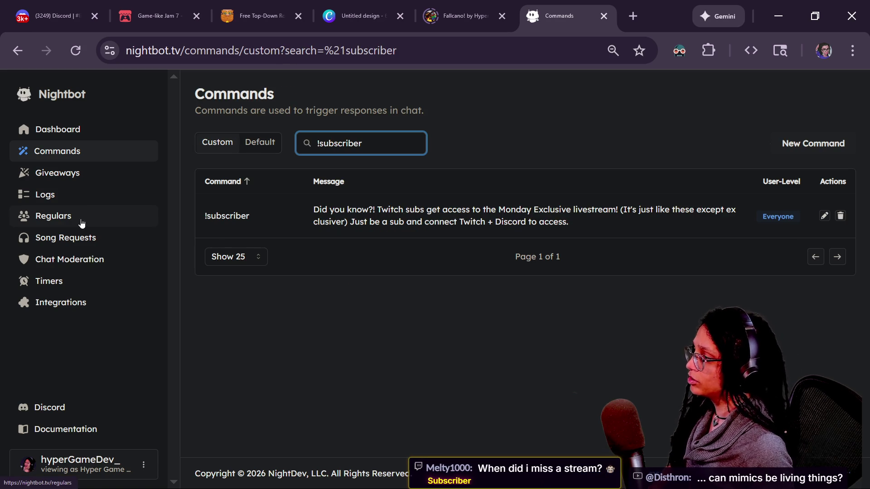
# - Empty the 'Twitch Subs Stream' timer's message, alias it to !subscriber, and save
pyautogui.click(84, 282)
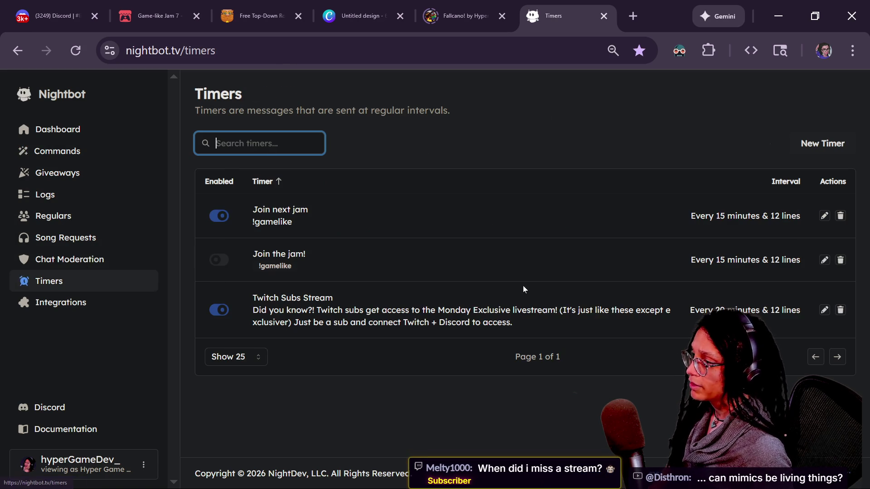
pyautogui.click(824, 310)
pyautogui.press('Tab')
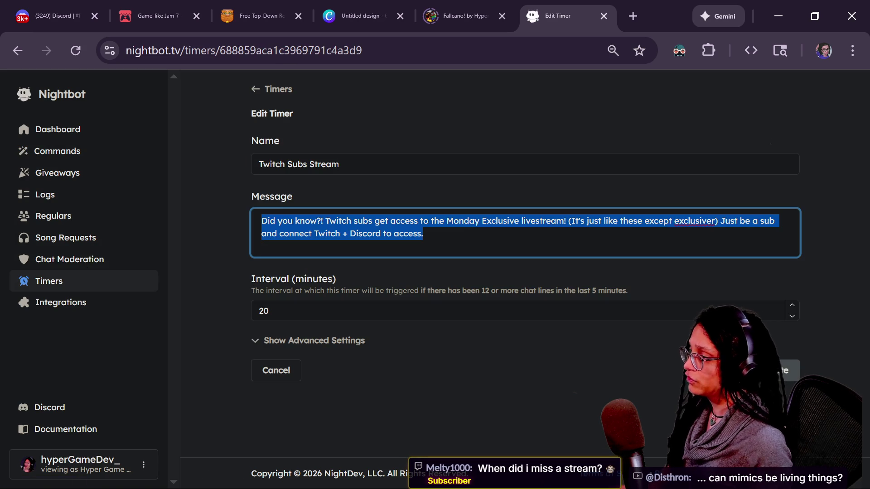
pyautogui.press('BackSpace')
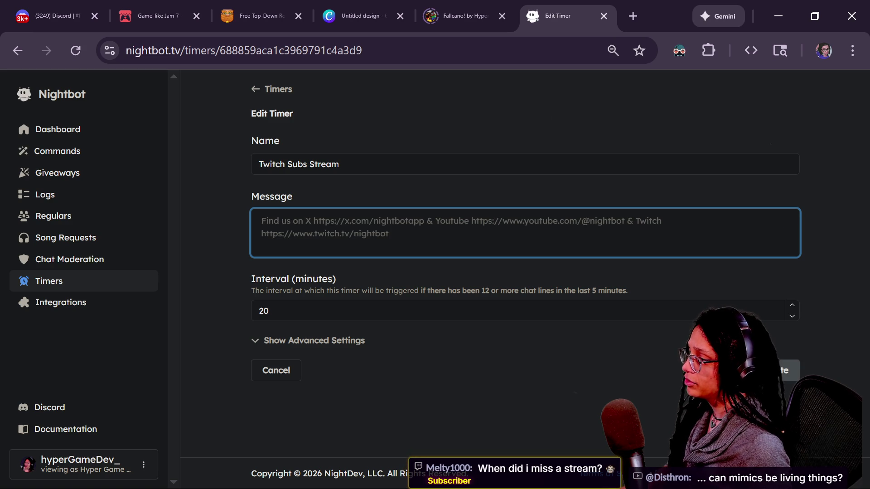
pyautogui.click(342, 345)
pyautogui.click(342, 351)
pyautogui.scroll(-2, 342, 358)
pyautogui.click(342, 395)
pyautogui.write('!')
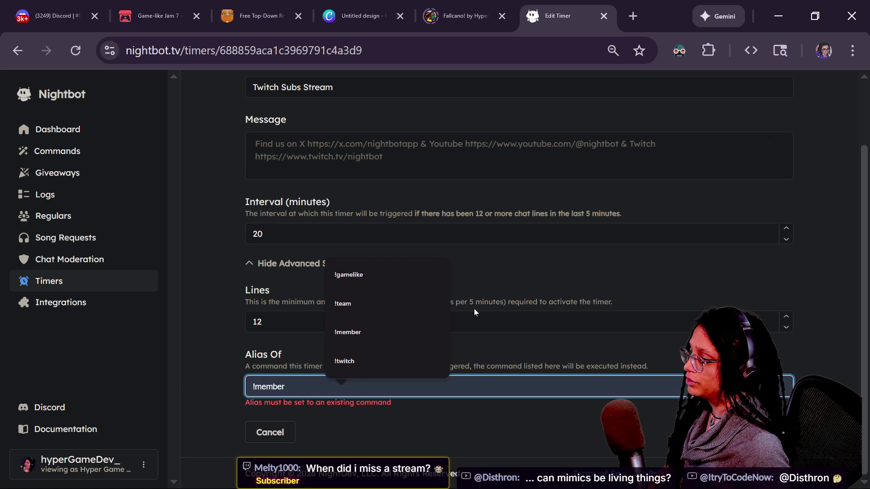
pyautogui.write('subscriber')
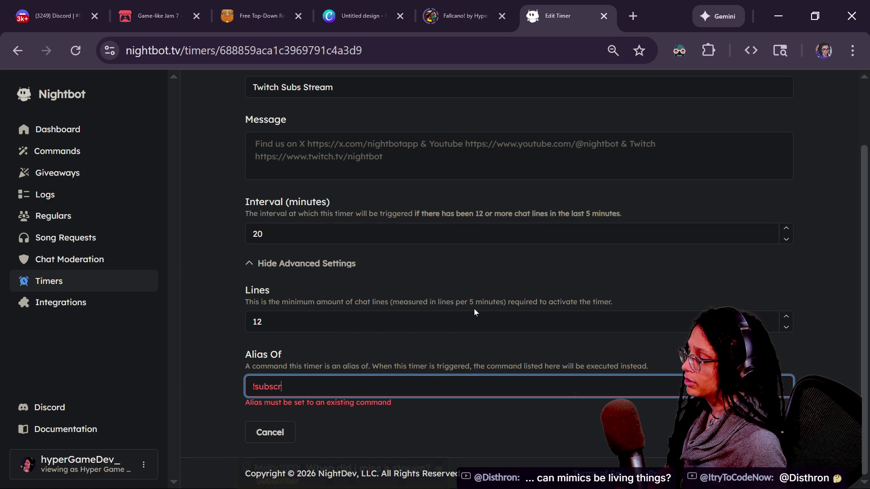
pyautogui.press('Return')
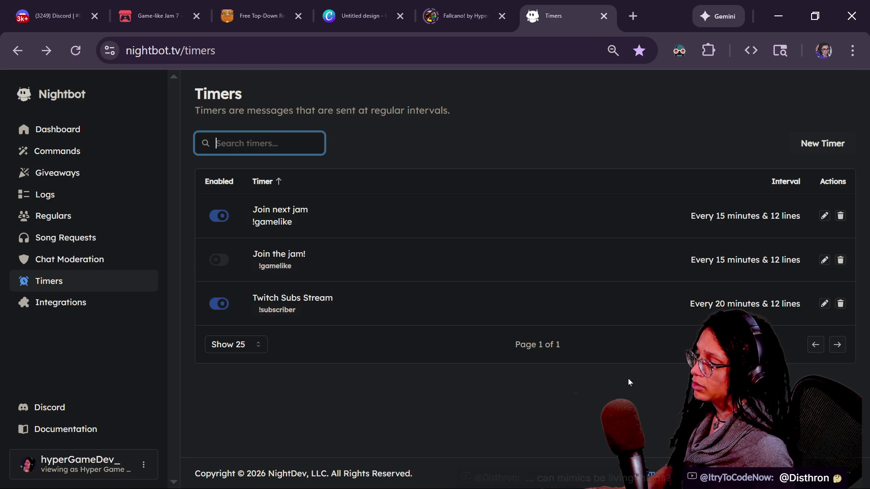
pyautogui.click(97, 156)
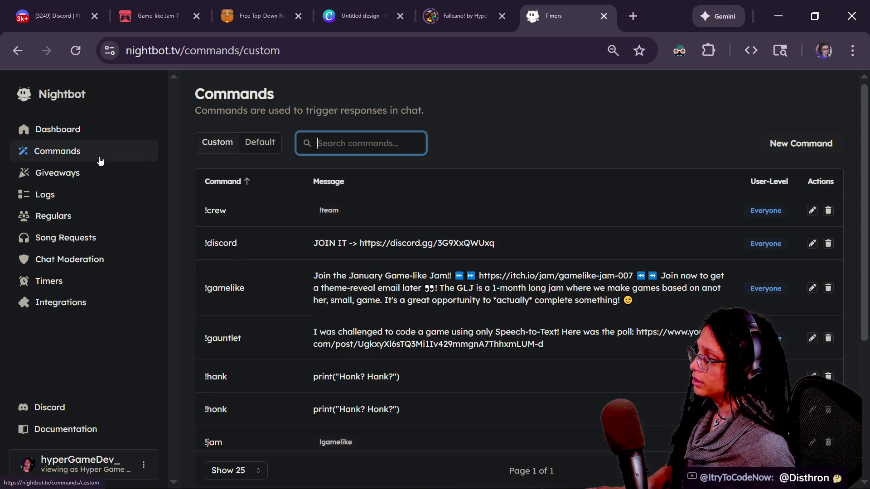
# - Check the new !subscriber command and copy the Commands page URL
pyautogui.tripleClick(312, 289)
pyautogui.click(312, 288)
pyautogui.scroll(-5, 516, 272)
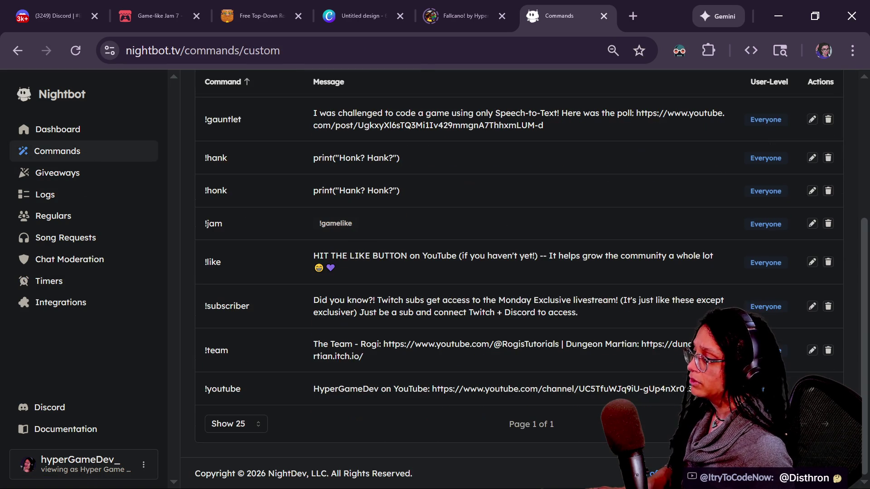
pyautogui.moveTo(301, 299); pyautogui.dragTo(542, 333)
pyautogui.click(361, 267)
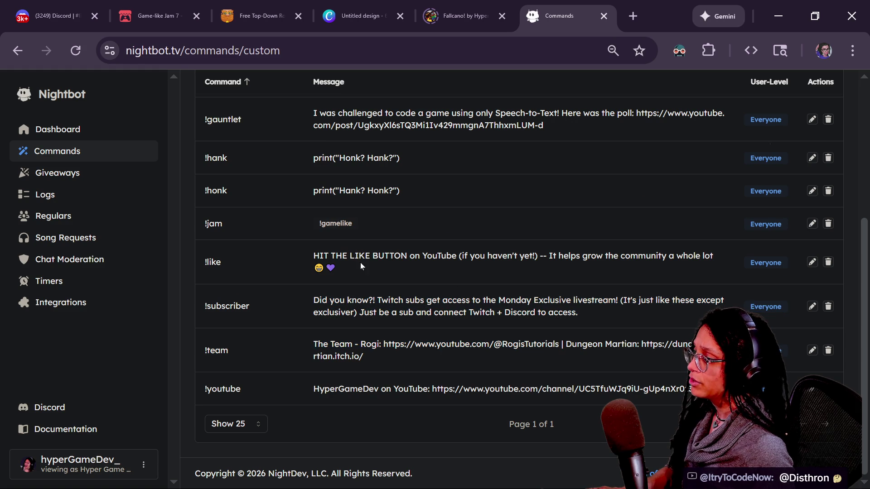
pyautogui.scroll(5, 361, 267)
pyautogui.click(218, 51)
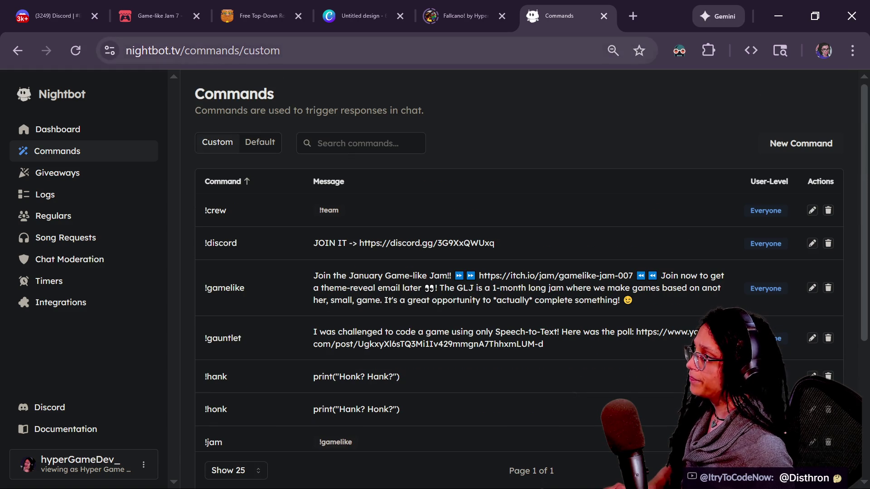
# - Repoint the Nightbot bookmark to the Commands page URL and close the extra tab
pyautogui.click(633, 16)
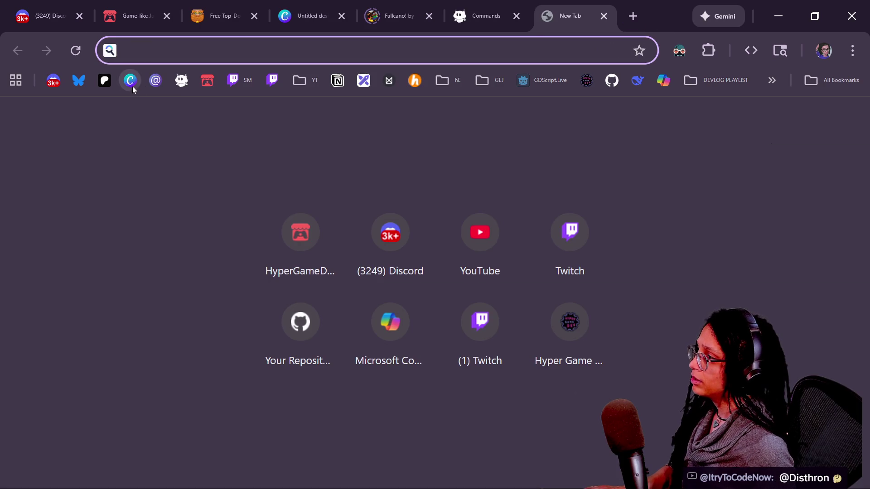
pyautogui.rightClick(178, 84)
pyautogui.click(239, 198)
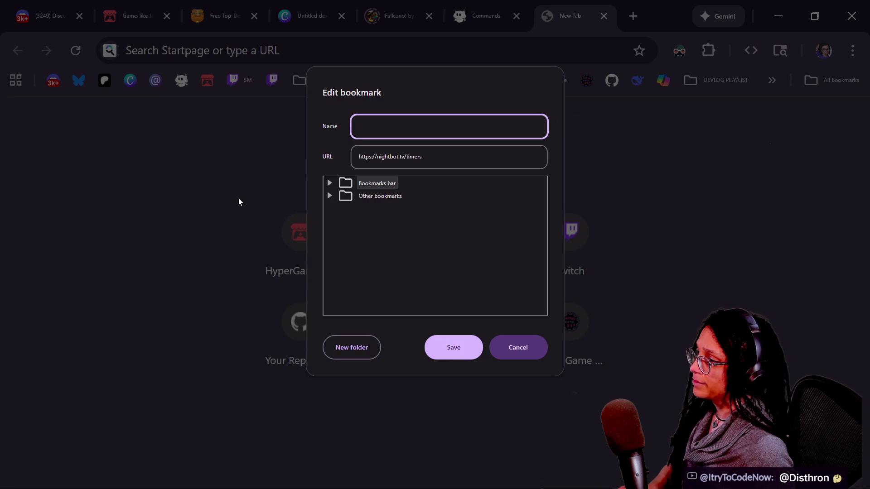
pyautogui.press('Tab')
pyautogui.write('https://nightbot.tv/commands/custom')
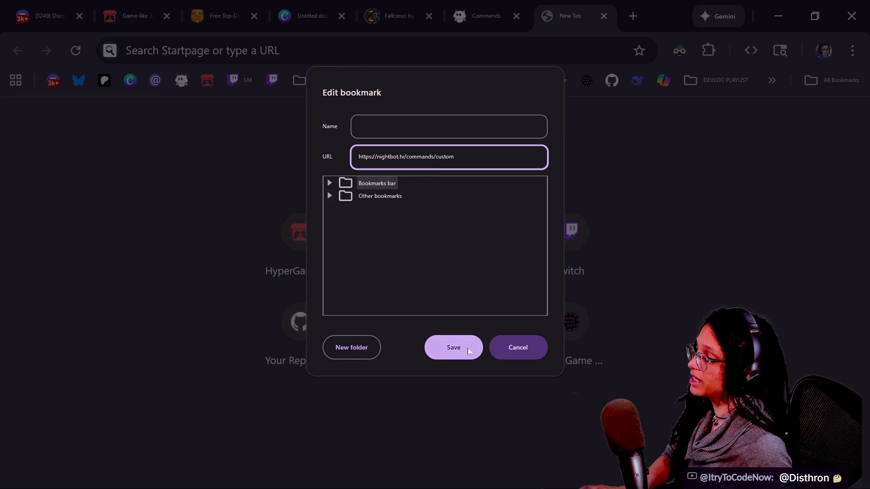
pyautogui.click(468, 349)
pyautogui.click(603, 16)
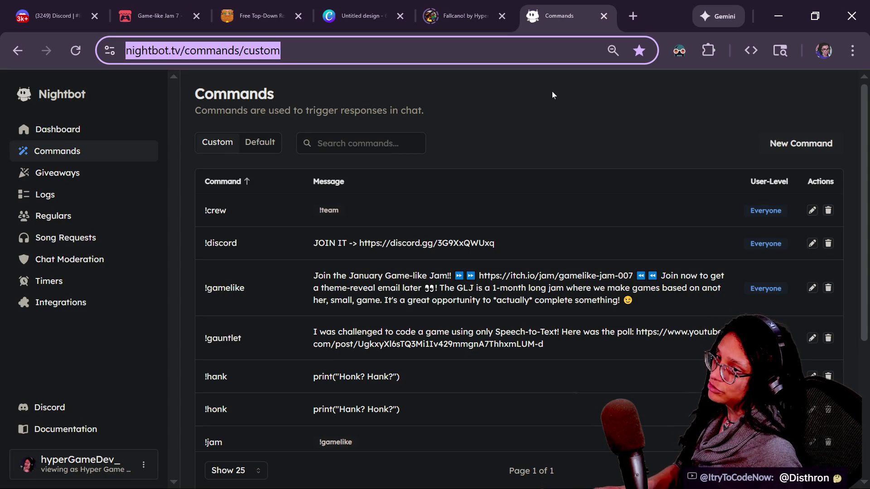
pyautogui.hotkey('alt', 'Tab')
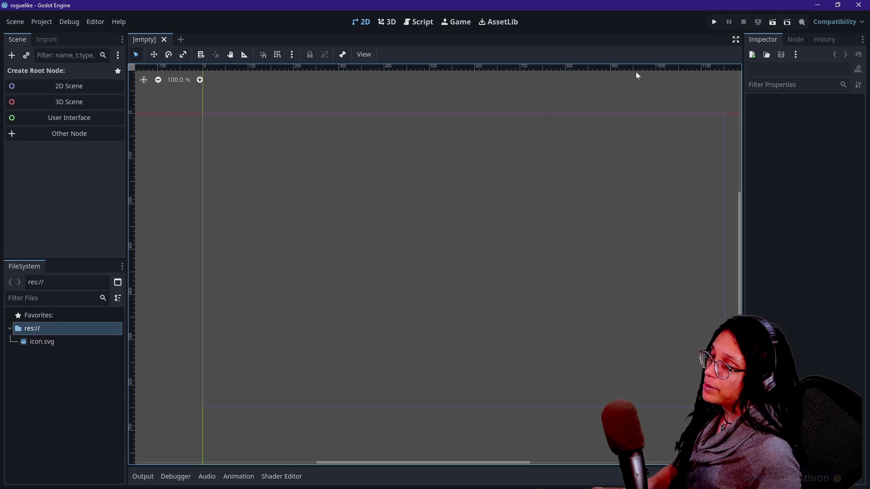
# - Put JSRogue in fullscreen and drag the StreamerBot chat window over the map
pyautogui.hotkey('alt', 'Tab')
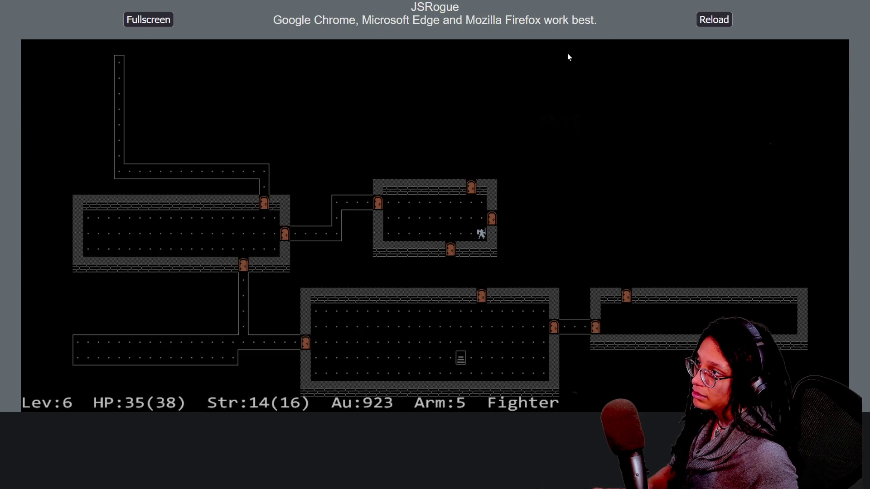
pyautogui.click(144, 20)
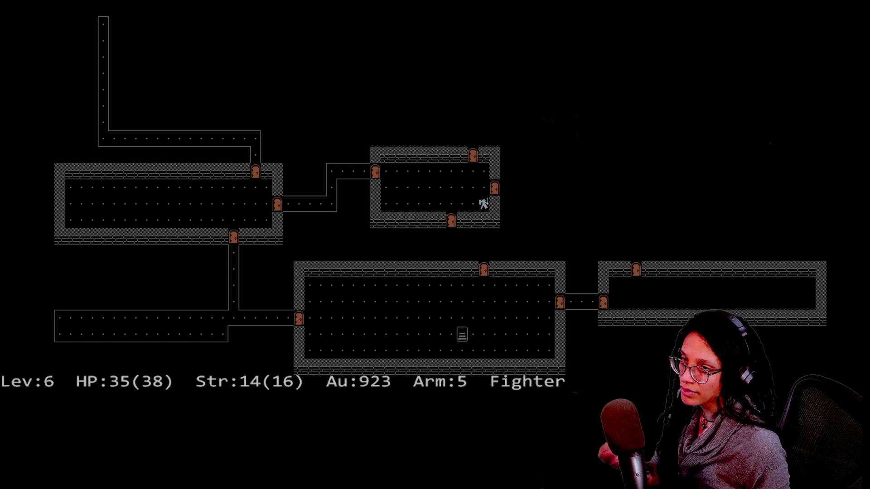
pyautogui.moveTo(869, 93)
pyautogui.mouseDown()
pyautogui.moveTo(535, 66)
pyautogui.moveTo(480, 35)
pyautogui.mouseUp()
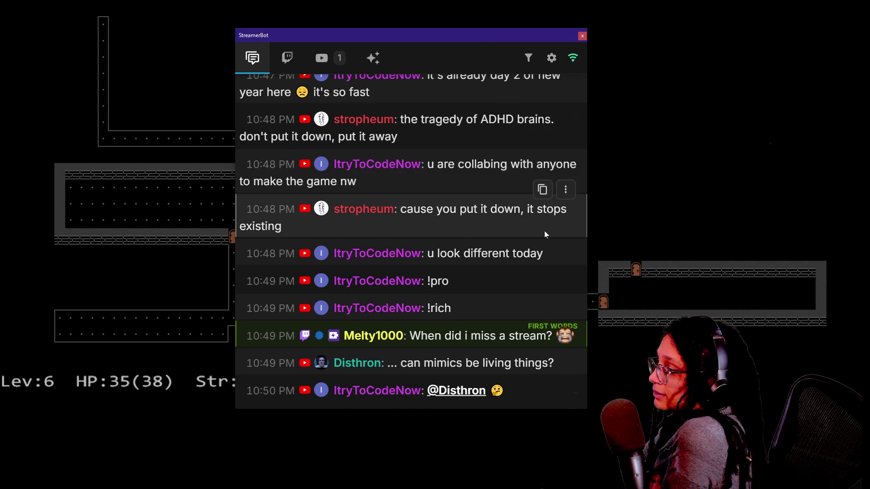
pyautogui.scroll(2, 545, 230)
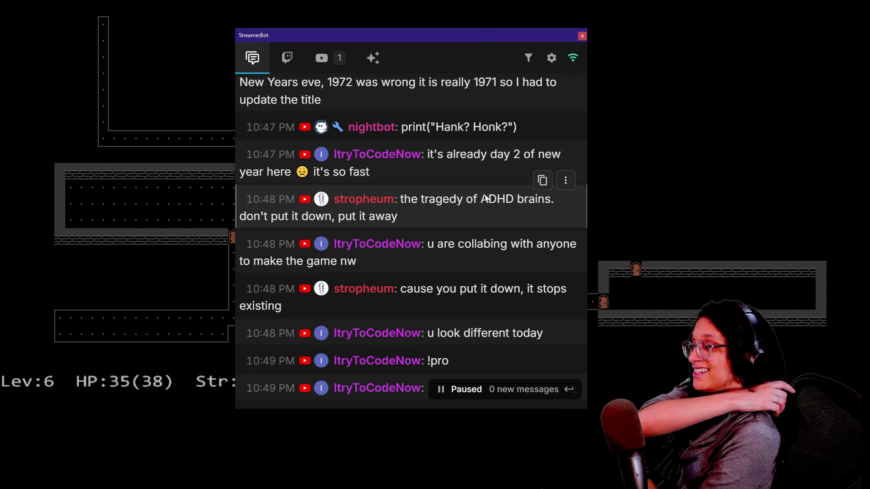
pyautogui.scroll(4, 484, 198)
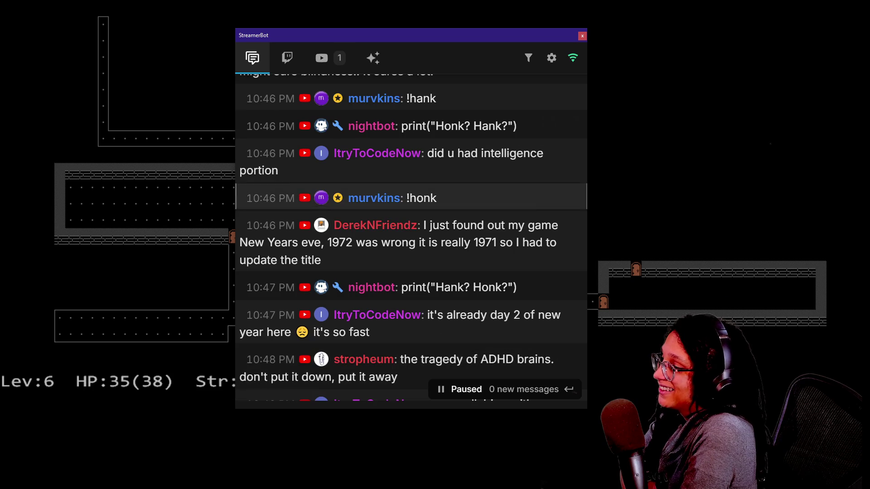
pyautogui.scroll(-2, 480, 286)
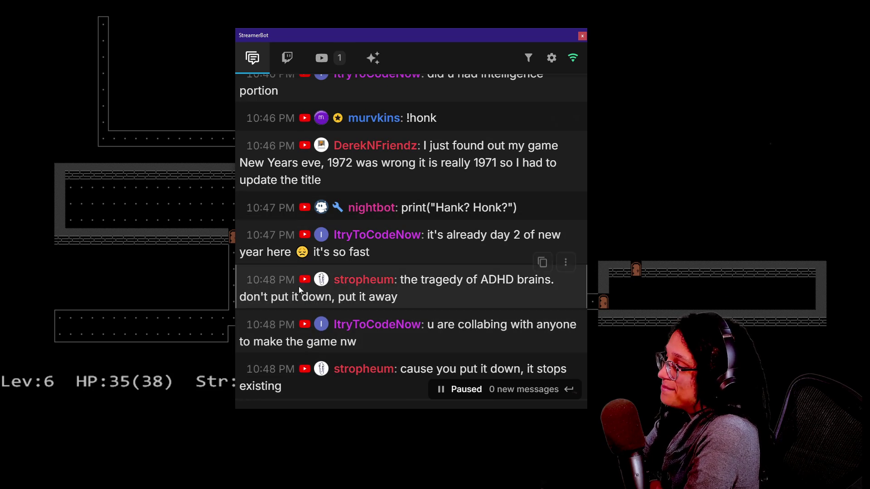
pyautogui.moveTo(428, 250); pyautogui.dragTo(426, 237)
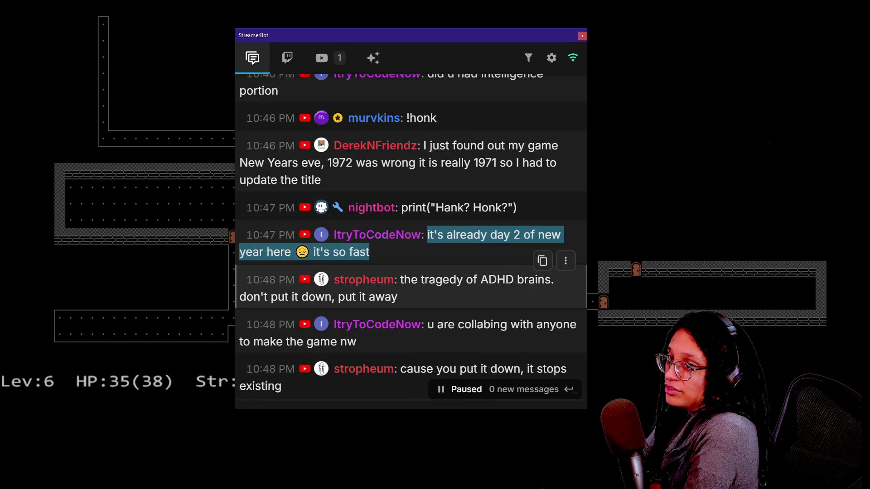
pyautogui.scroll(2, 426, 238)
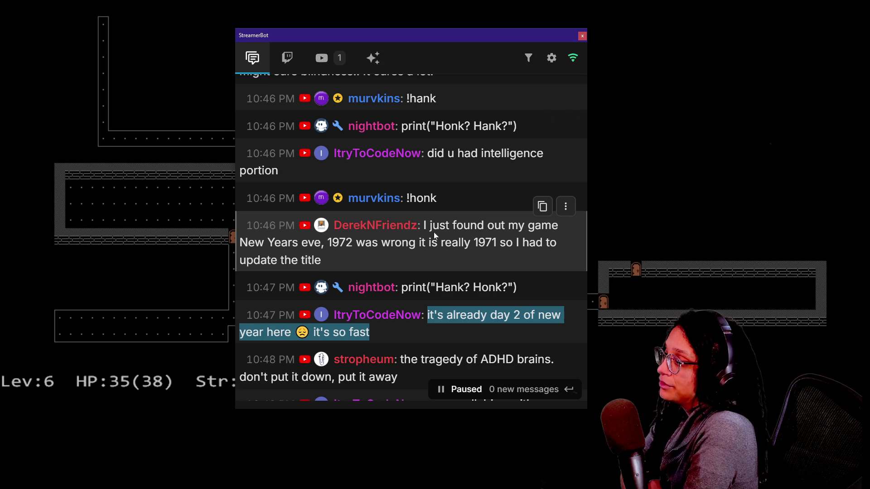
pyautogui.moveTo(440, 242); pyautogui.dragTo(452, 257)
pyautogui.click(454, 257)
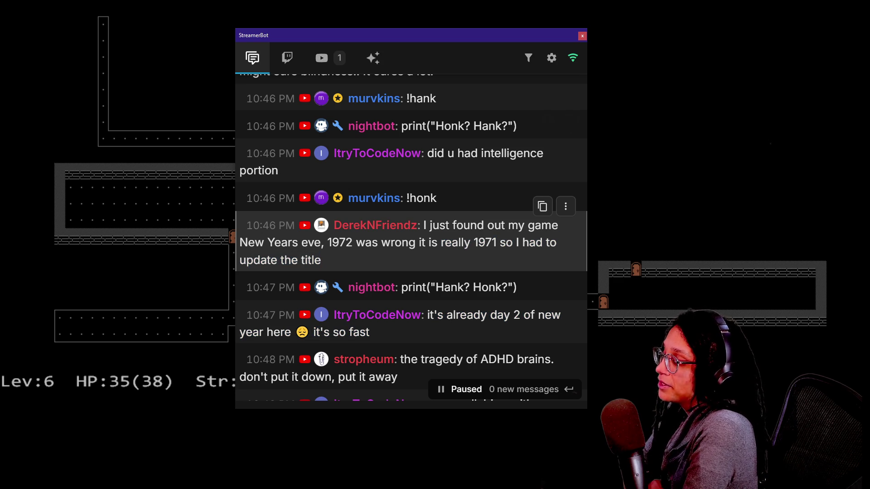
pyautogui.scroll(-2, 472, 225)
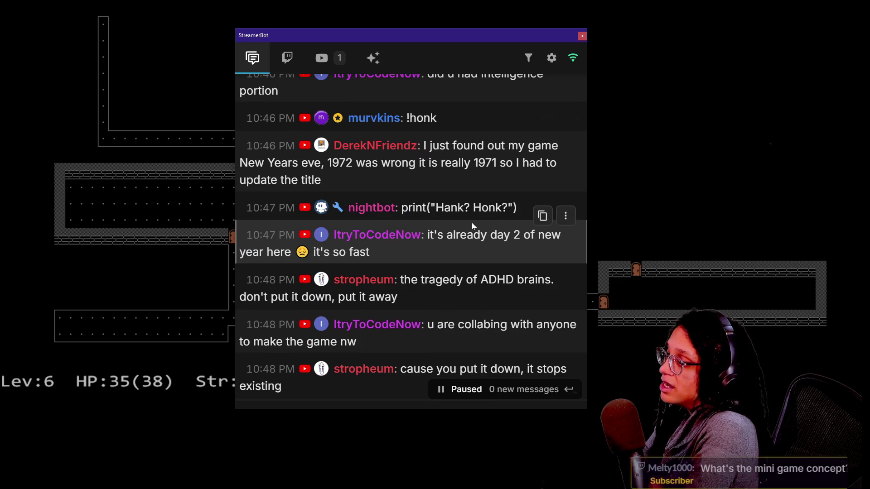
pyautogui.scroll(-2, 475, 253)
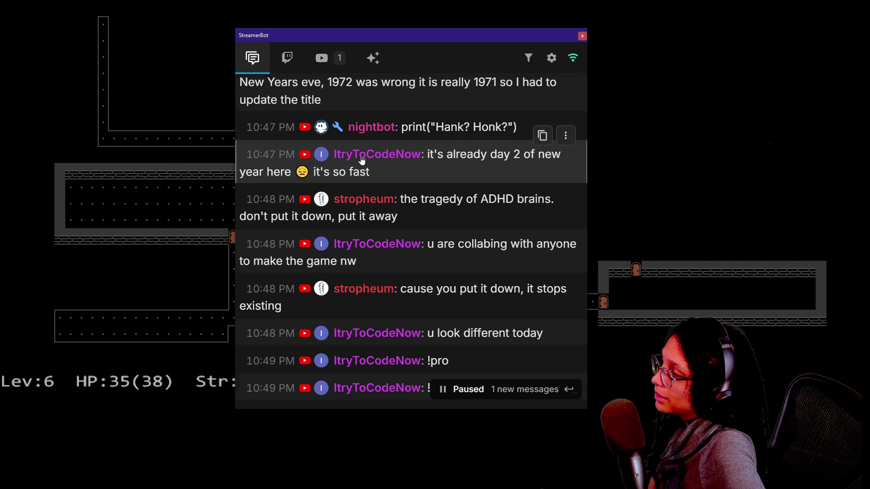
# - Scroll the StreamerBot chat to the newest messages, highlighting the collaboration and mini-game concept messages
pyautogui.scroll(5, 362, 160)
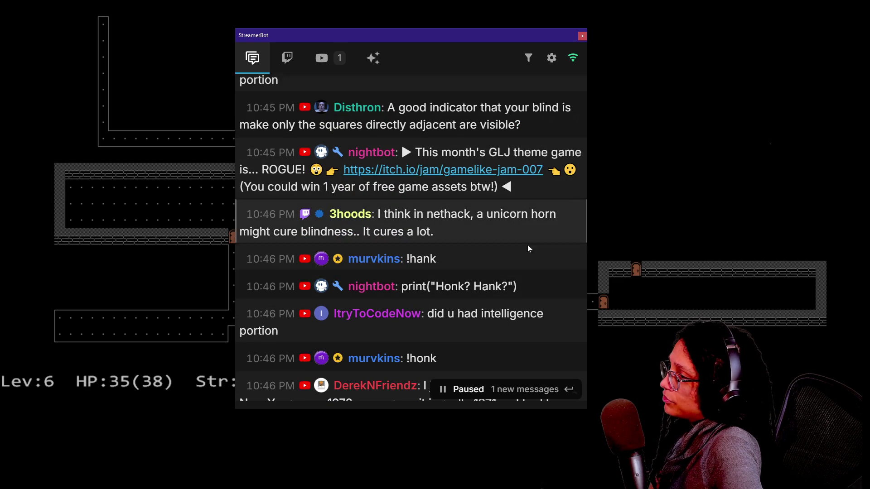
pyautogui.scroll(-2, 492, 230)
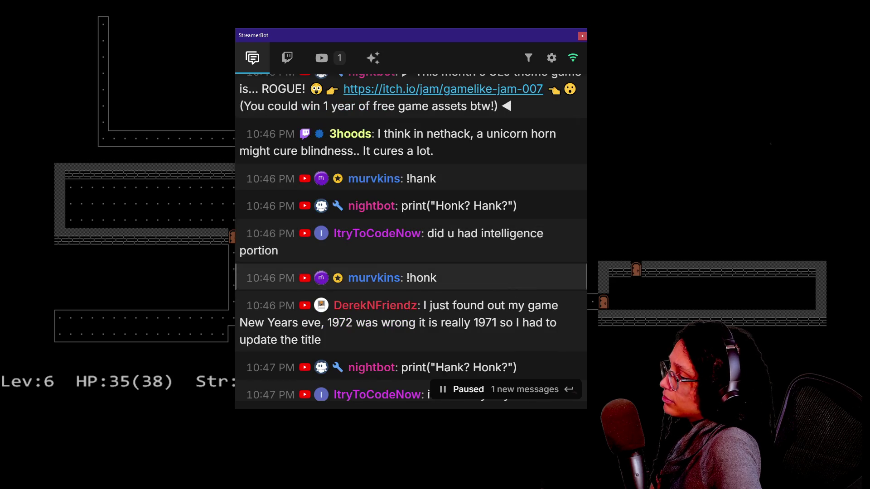
pyautogui.scroll(-2, 531, 323)
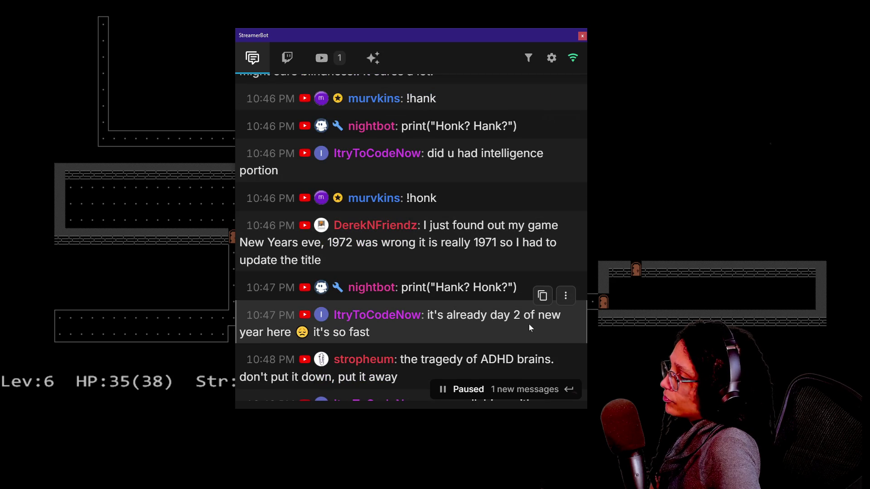
pyautogui.scroll(-3, 514, 325)
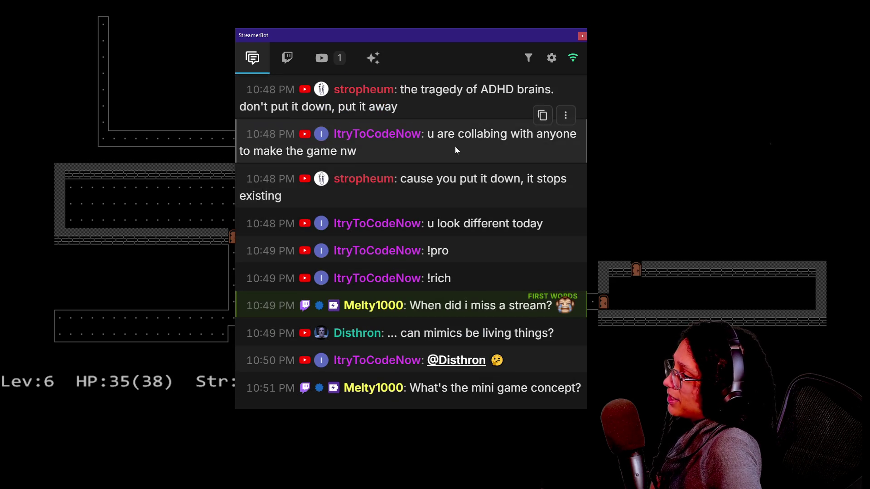
pyautogui.moveTo(456, 150); pyautogui.dragTo(455, 134)
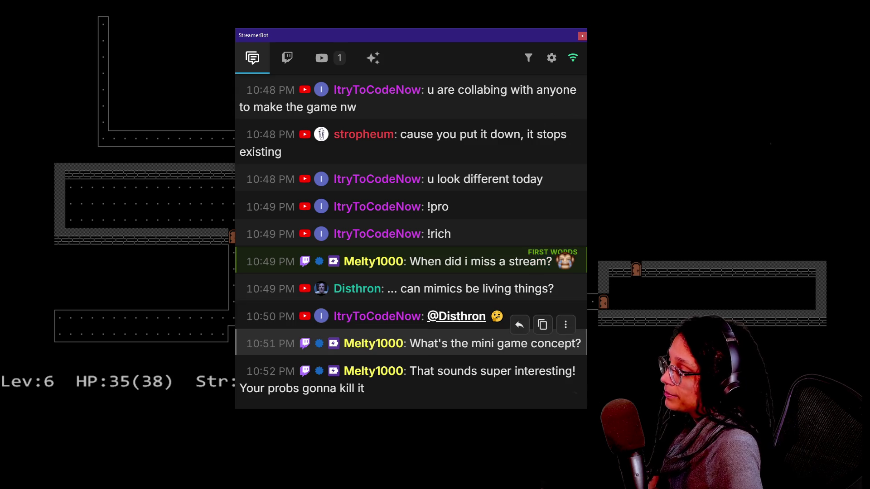
pyautogui.moveTo(428, 344); pyautogui.dragTo(517, 412)
pyautogui.click(513, 405)
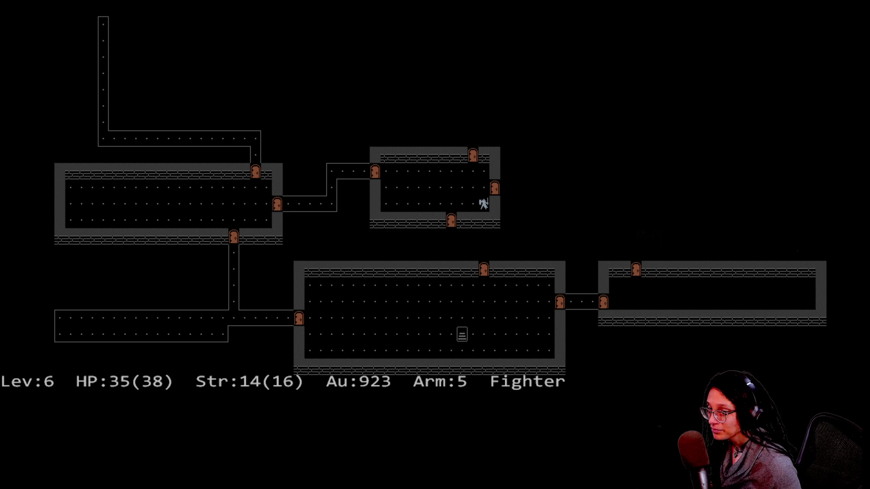
# - Lead the hero out the room's north door, up the corridor and right along the top corridor
pyautogui.press('Left')
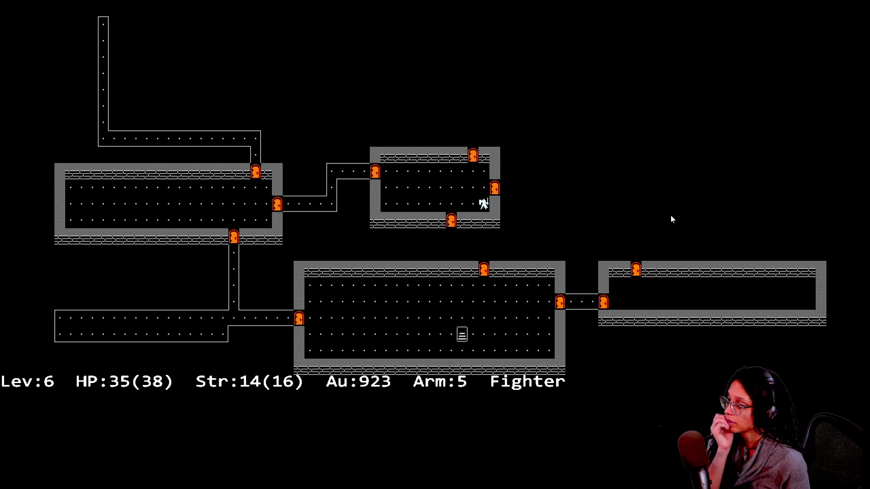
pyautogui.hotkey('shift', 'Right')
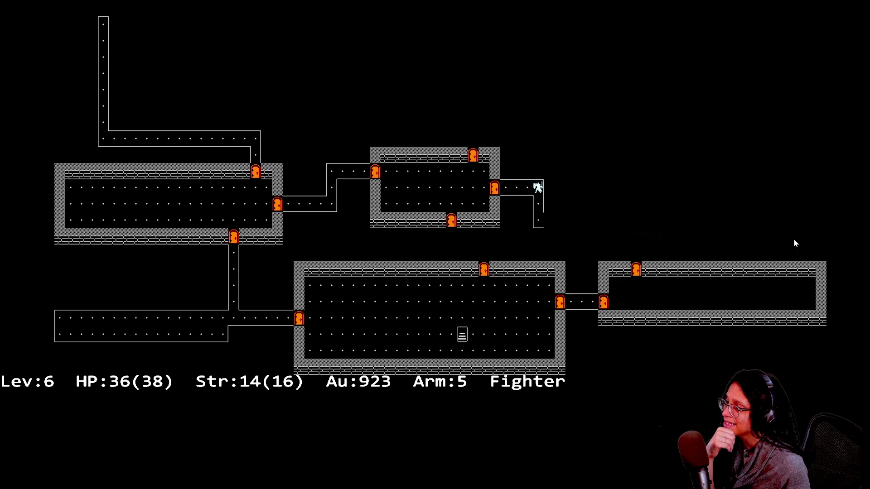
pyautogui.press('Left')
pyautogui.press('Left')
pyautogui.press('Up')
pyautogui.press('Left')
pyautogui.press('Up')
pyautogui.hotkey('shift', 'Up')
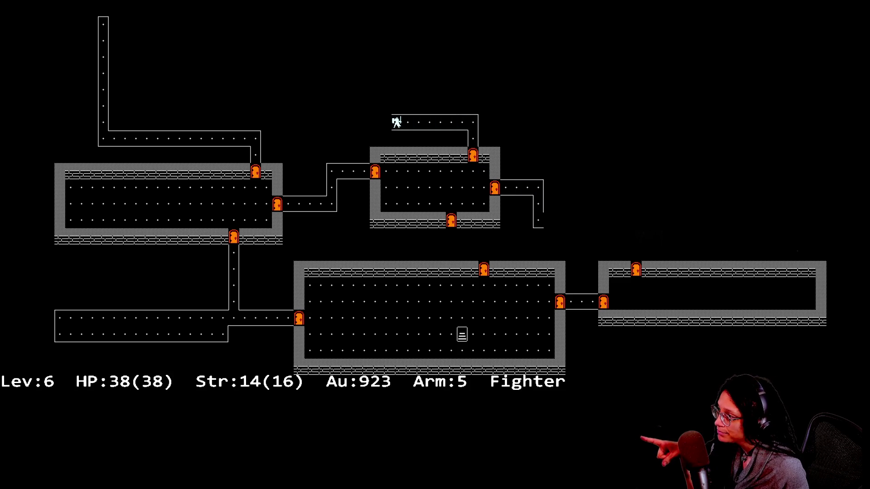
pyautogui.hotkey('shift', 'Up')
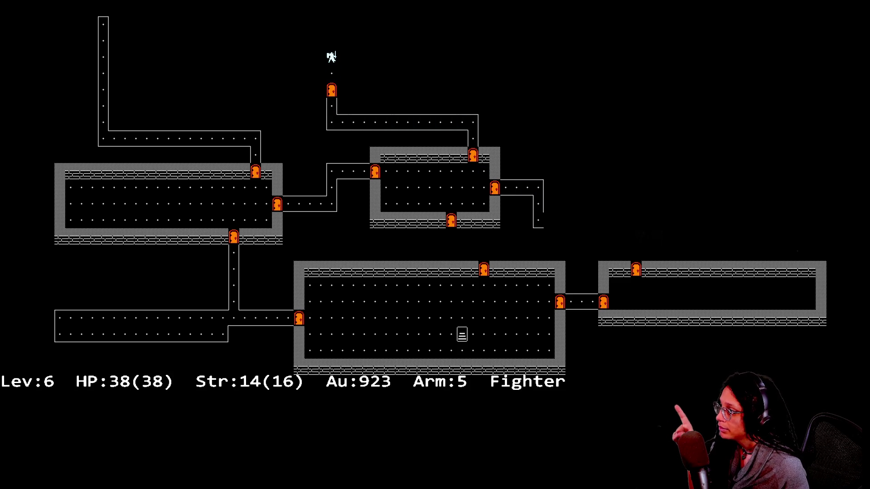
pyautogui.press('Down')
pyautogui.press('Down')
pyautogui.press('Down')
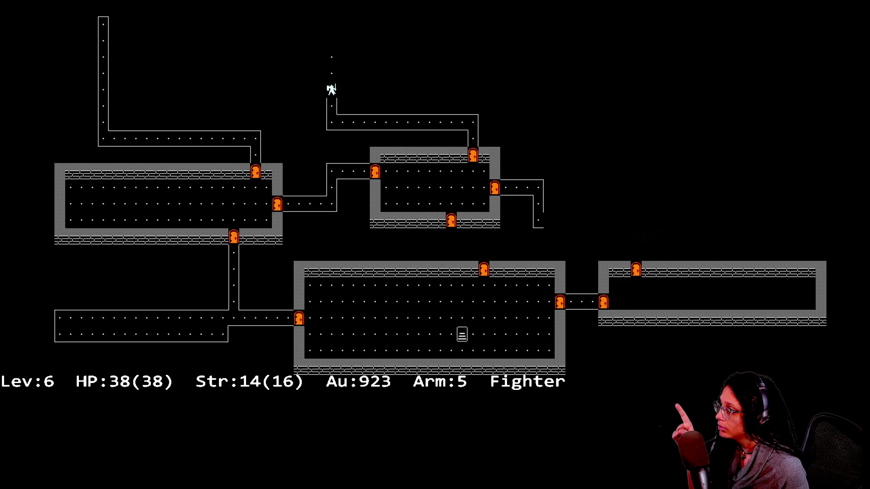
pyautogui.press('Up')
pyautogui.press('Up')
pyautogui.press('Up')
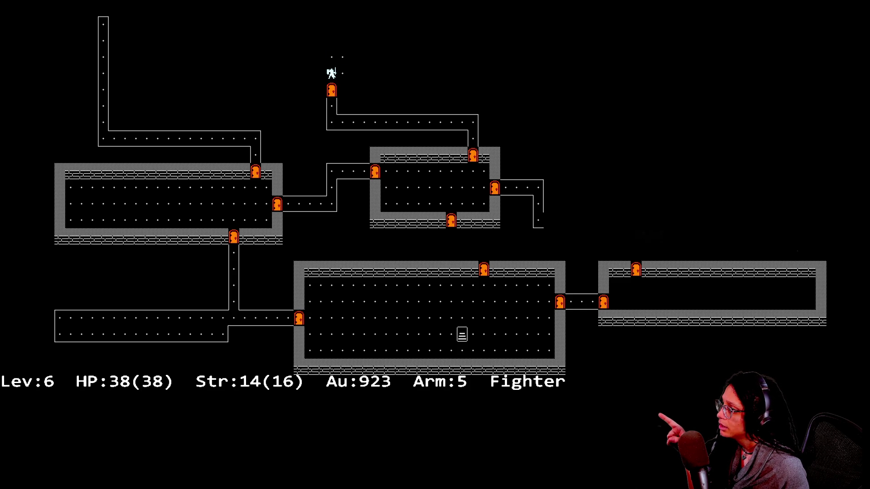
pyautogui.press('Right')
pyautogui.press('Right')
pyautogui.press('Right')
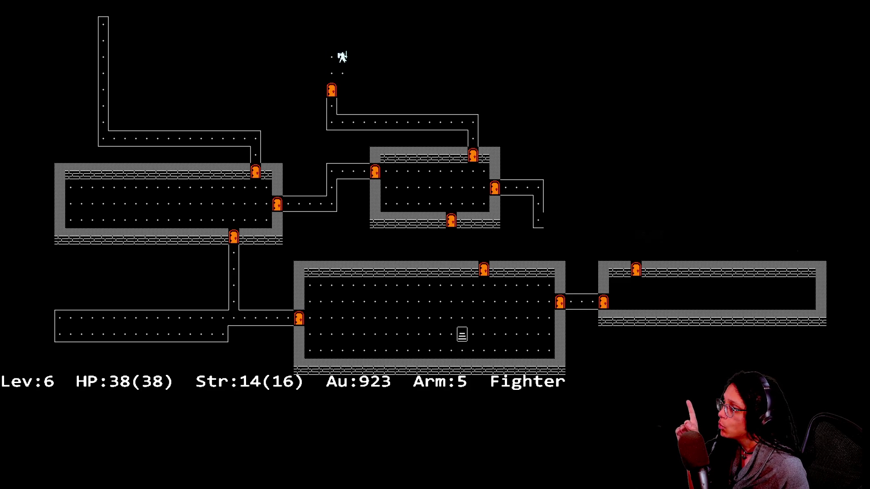
pyautogui.press('Right')
pyautogui.press('Right')
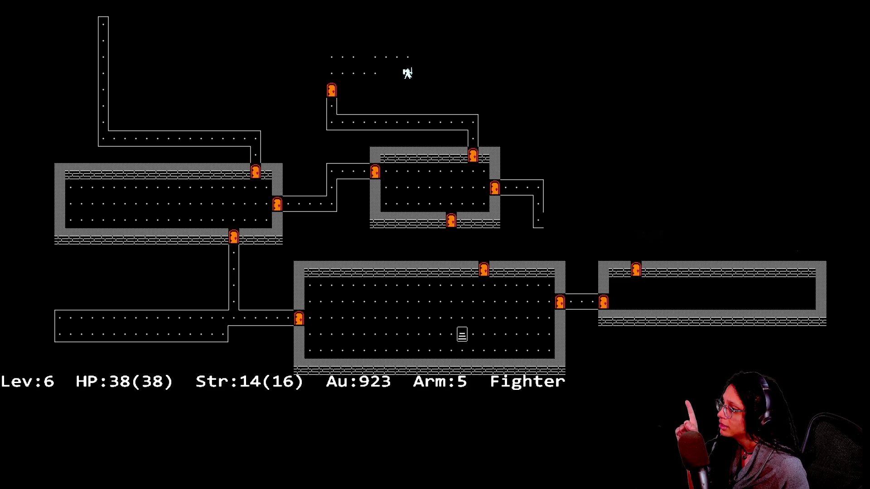
# - Attack the adjacent monster, retreat and reposition, then strike it repeatedly
pyautogui.press('Right')
pyautogui.press('Right')
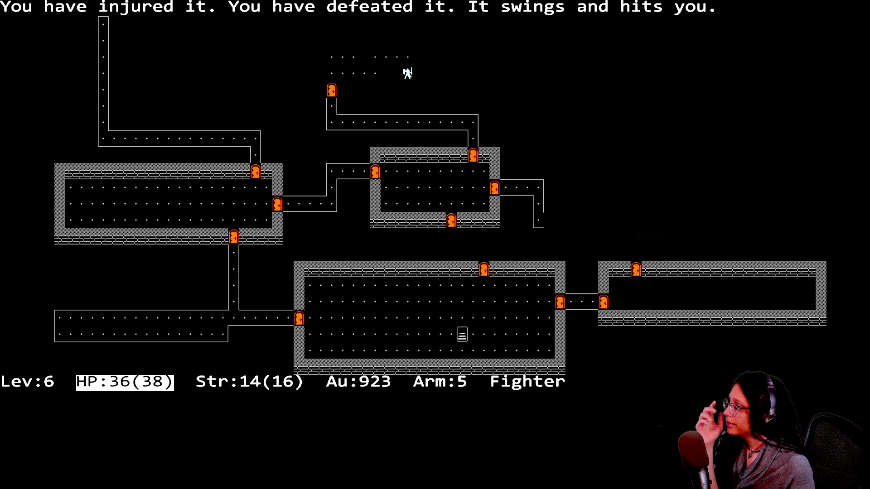
pyautogui.press('Left')
pyautogui.press('Left')
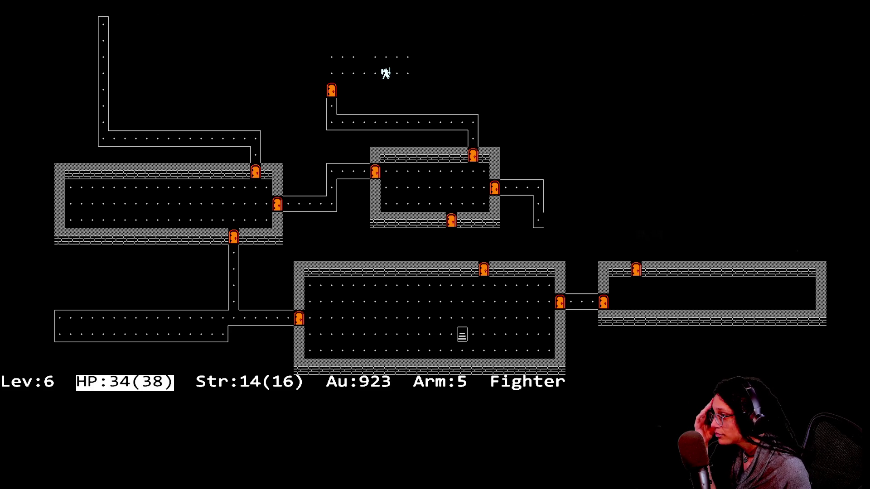
pyautogui.press('Left')
pyautogui.press('Up')
pyautogui.press('Right')
pyautogui.press('Right')
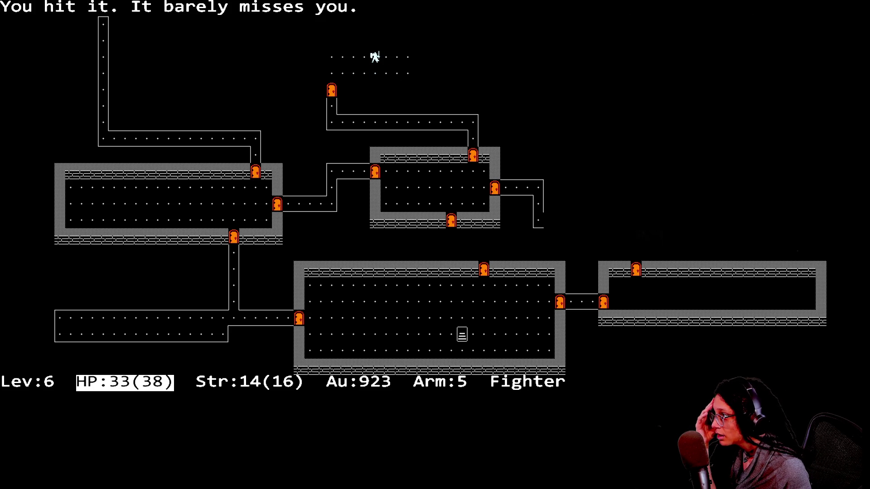
pyautogui.press('Right')
pyautogui.press('Right')
pyautogui.press('Right')
pyautogui.press('Right')
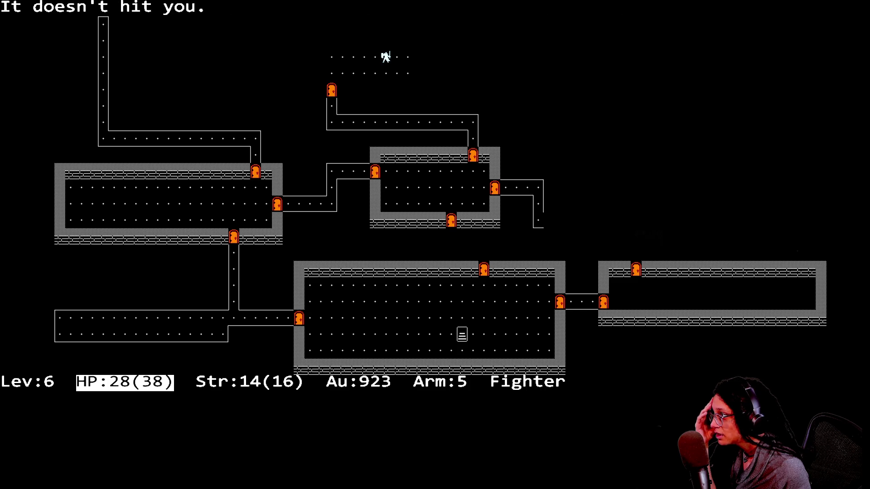
pyautogui.press('Right')
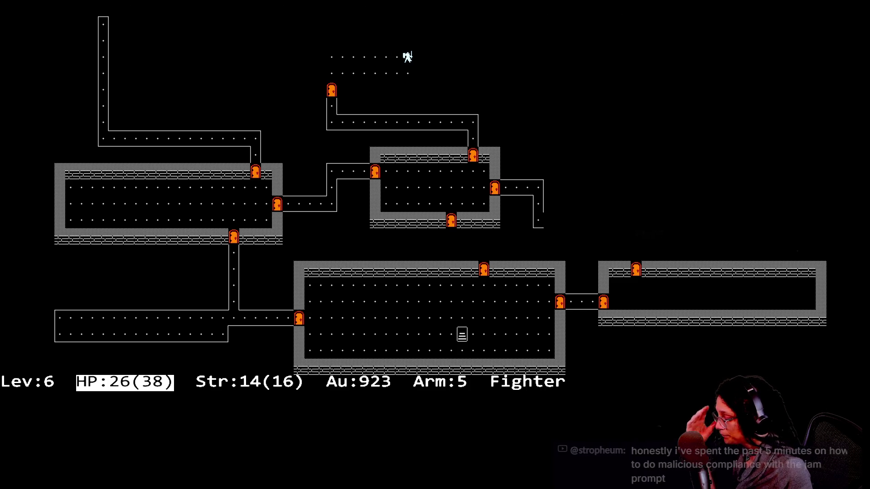
# - Keep attacking the monster and step left to collect gold, raising it to 960
pyautogui.press('Right')
pyautogui.press('Right')
pyautogui.press('Right')
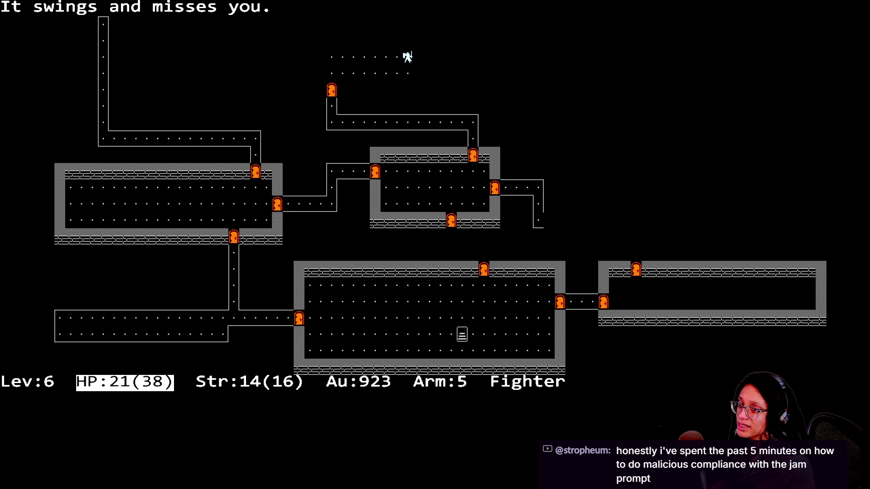
pyautogui.press('Right')
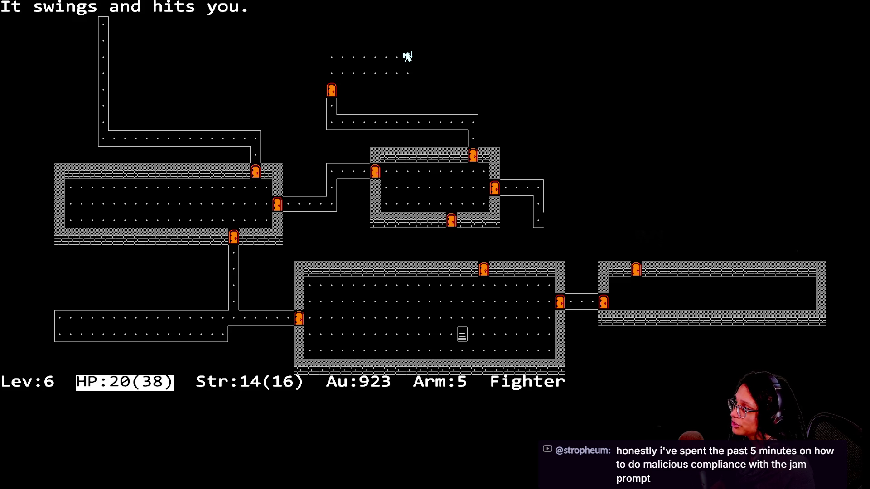
pyautogui.press('Right')
pyautogui.press('Right')
pyautogui.press('Right')
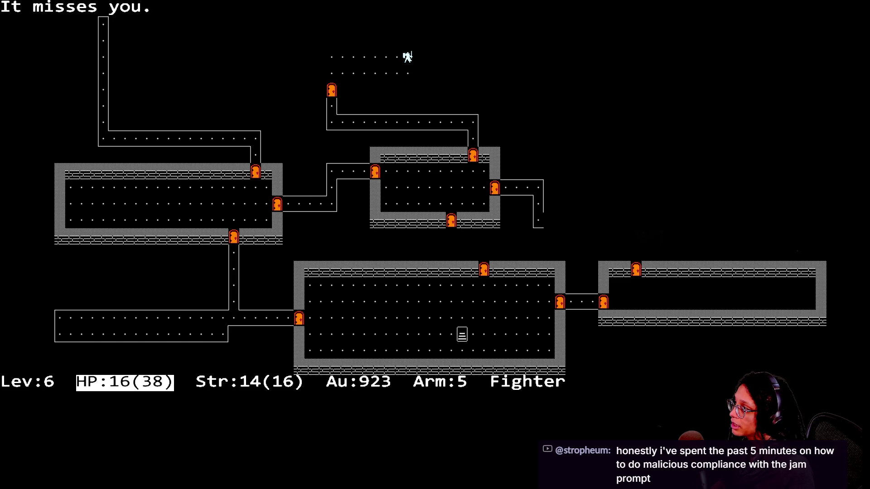
pyautogui.press('Right')
pyautogui.press('Right')
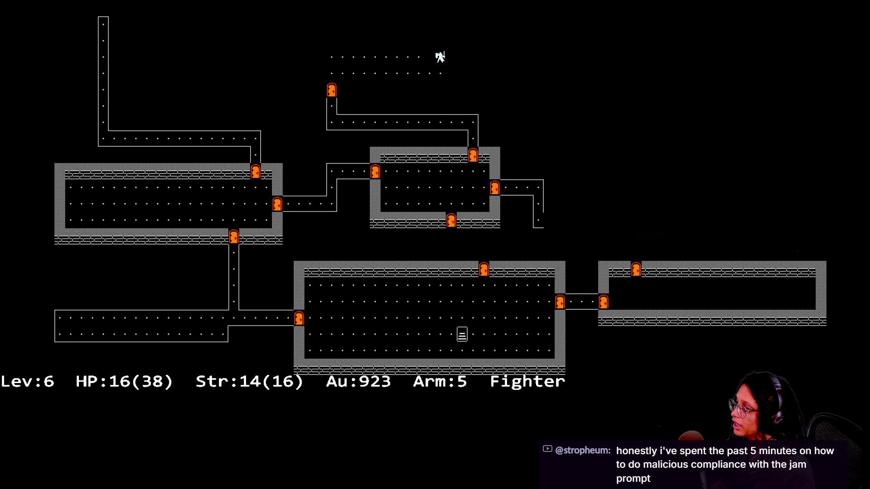
pyautogui.press('Left')
pyautogui.press('Left')
pyautogui.press('Right')
pyautogui.press('Right')
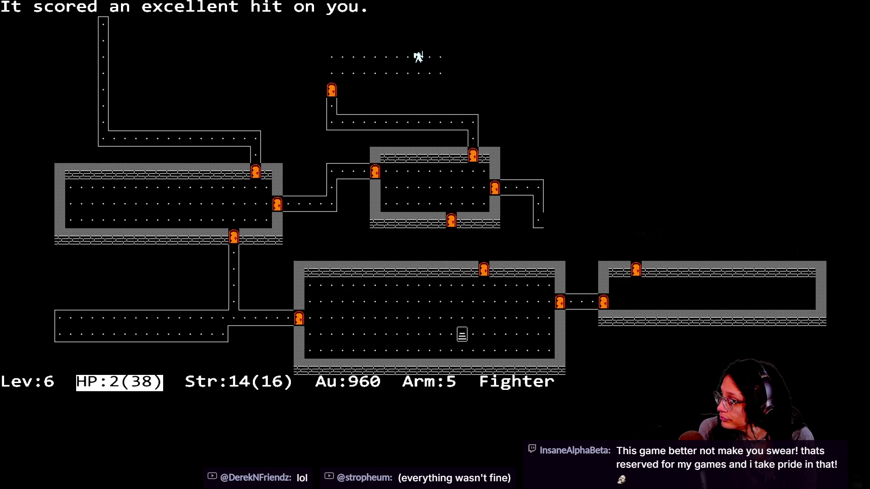
# - Try to Quaff a healing potion at 2/38 HP; nothing appropriate is carried
pyautogui.press('Escape')
pyautogui.press('Return')
pyautogui.press('Escape')
pyautogui.press('Up')
pyautogui.press('Up')
pyautogui.press('Up')
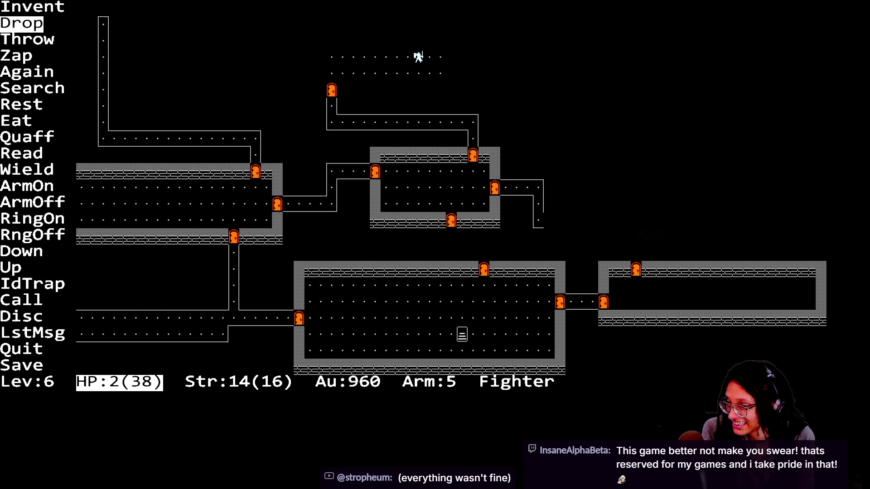
# - Close the command list to return to the level-6 map and continue playing
pyautogui.press('Escape')
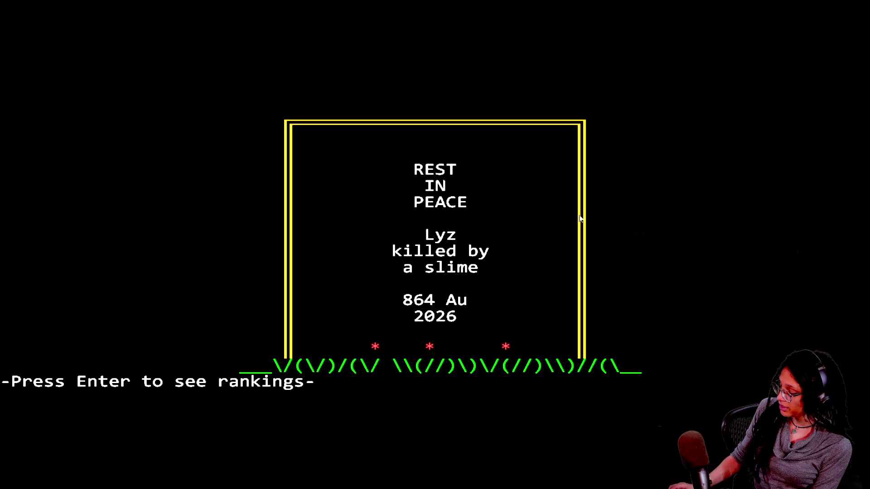
# - Screenshot the full-screen 864-gold tombstone, then continue to the Hall of Fame
pyautogui.press('ctrl+Print')
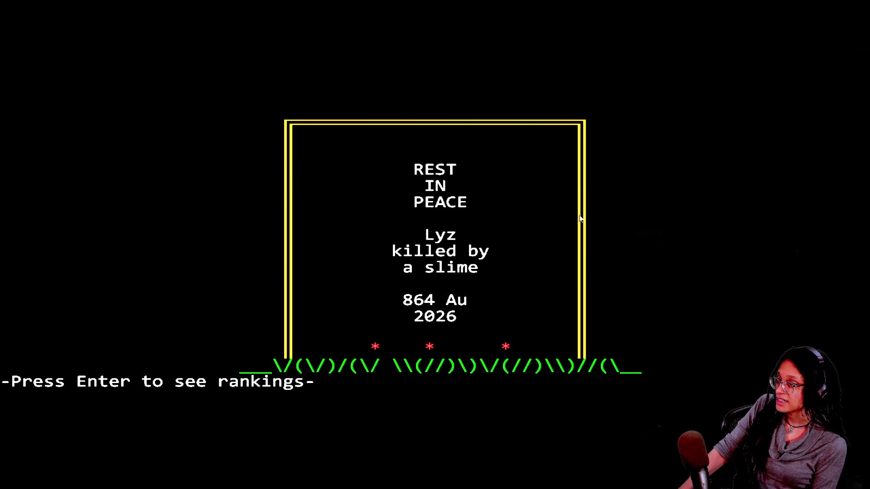
pyautogui.moveTo(1, 0)
pyautogui.mouseDown()
pyautogui.moveTo(334, 282)
pyautogui.moveTo(673, 488)
pyautogui.moveTo(869, 488)
pyautogui.mouseUp()
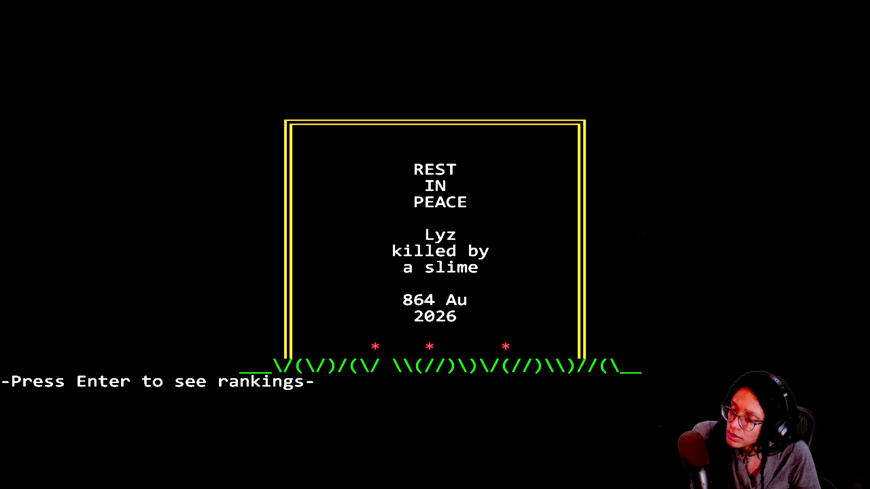
pyautogui.press('Return')
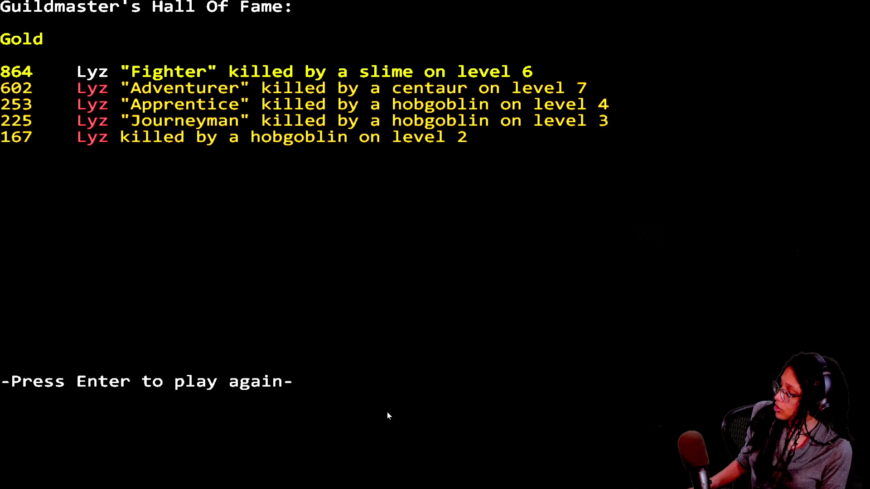
# - Screenshot the Hall of Fame rankings and return to the Rogue title screen
pyautogui.press('ctrl+Print')
pyautogui.moveTo(0, 0)
pyautogui.mouseDown()
pyautogui.moveTo(154, 98)
pyautogui.moveTo(635, 488)
pyautogui.moveTo(869, 488)
pyautogui.mouseUp()
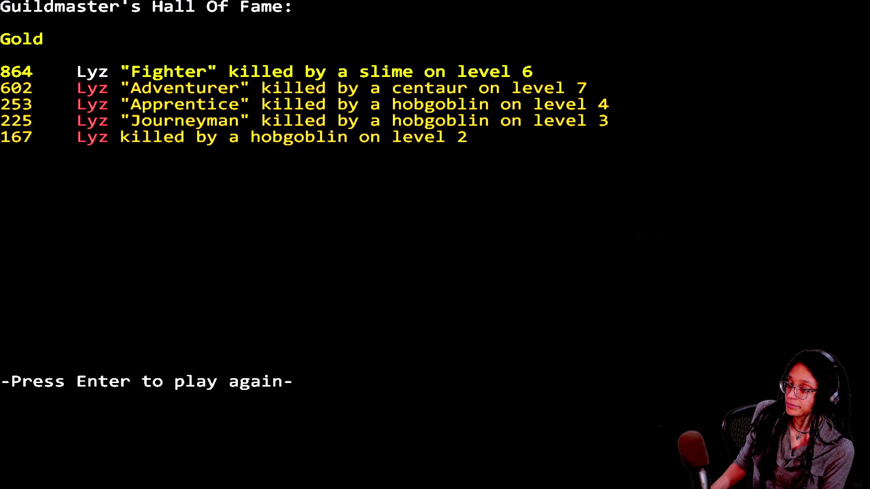
pyautogui.press('Return')
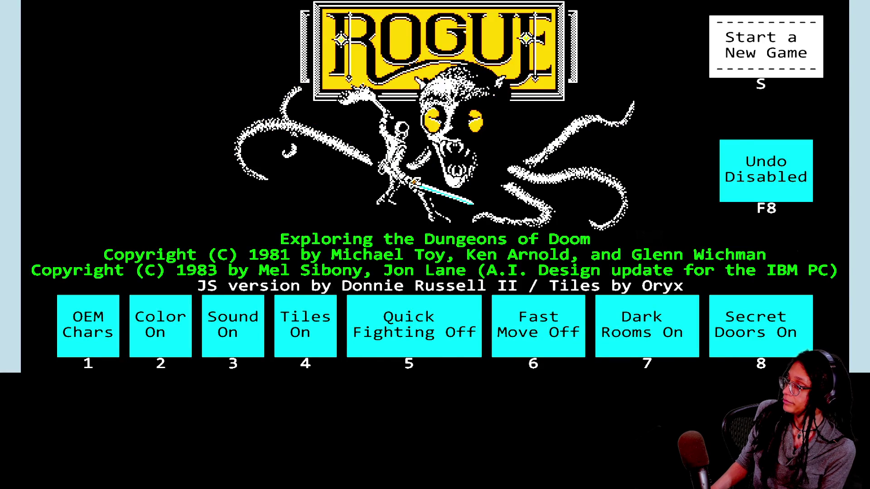
# - Restore the JSRogue page to full screen, then create a Node2D root scene in Godot
pyautogui.moveTo(521, 9)
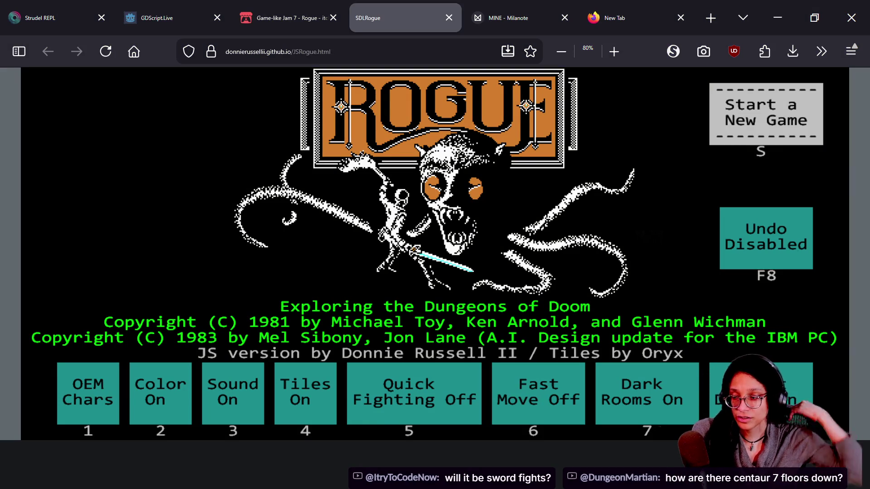
pyautogui.press('F11')
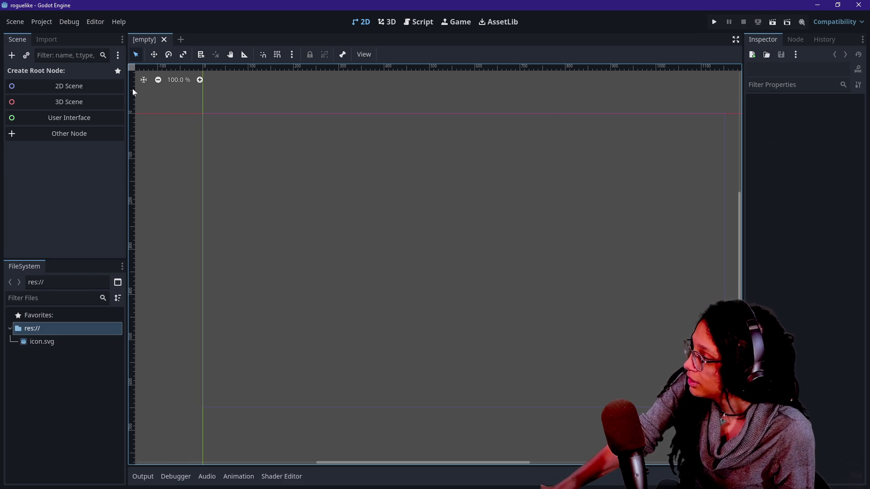
pyautogui.click(118, 86)
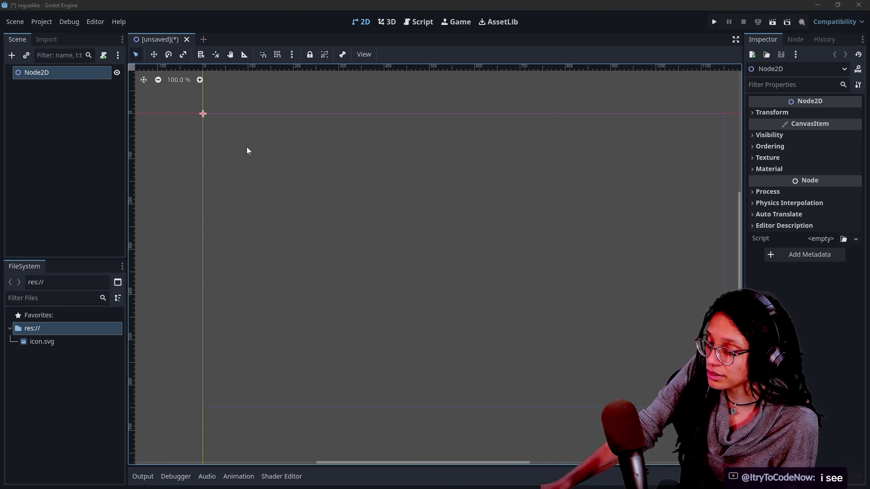
# - Deselect the Node2D root in the Scene dock and switch to the browser
pyautogui.click(20, 157)
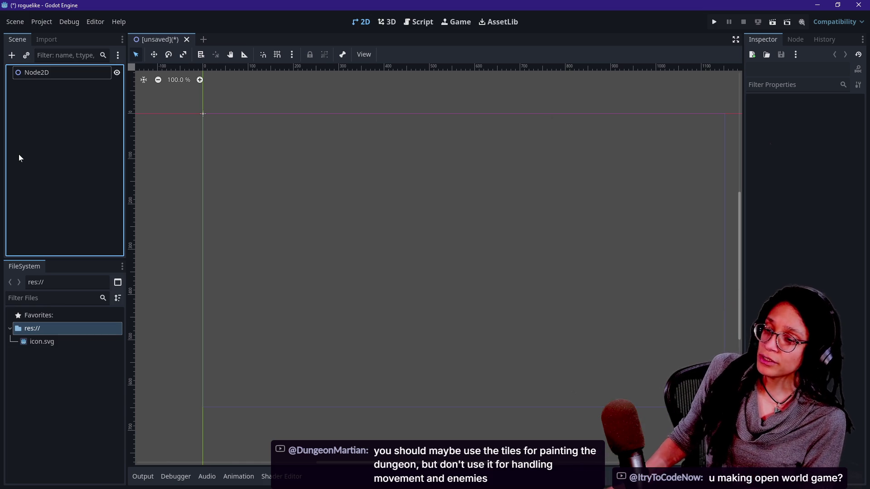
pyautogui.hotkey('alt', 'Tab')
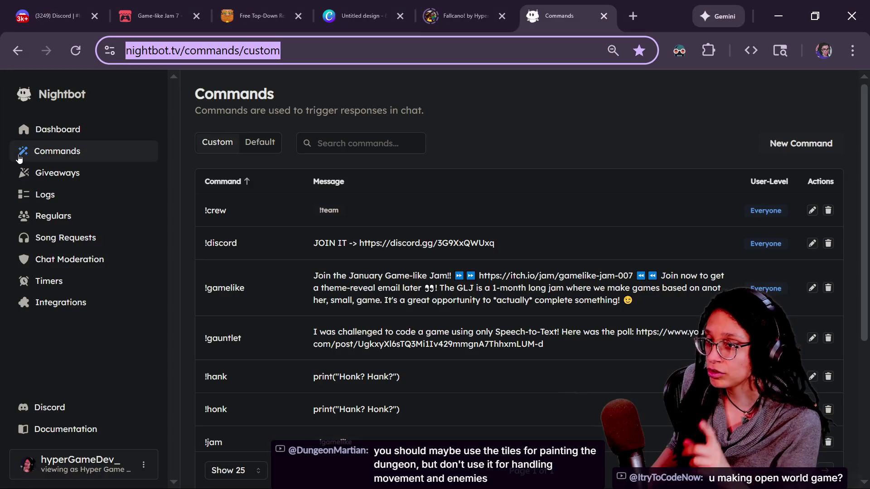
pyautogui.click(172, 20)
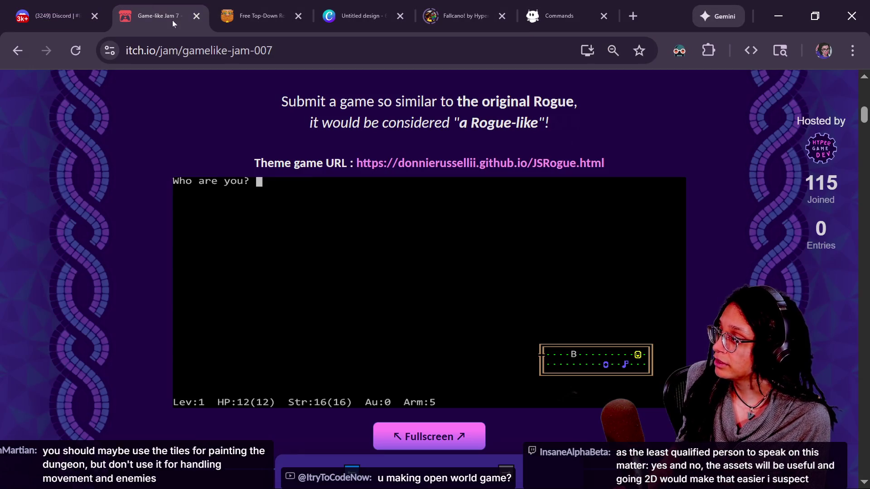
pyautogui.click(200, 49)
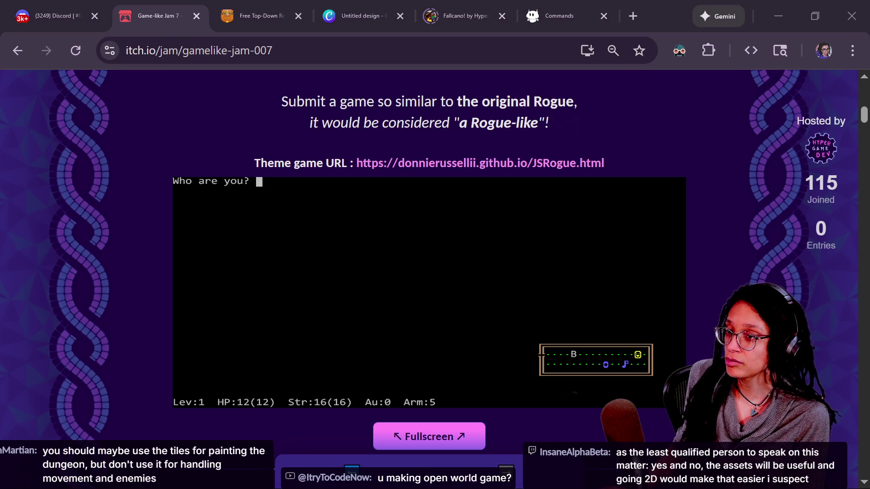
pyautogui.hotkey('alt', 'Tab')
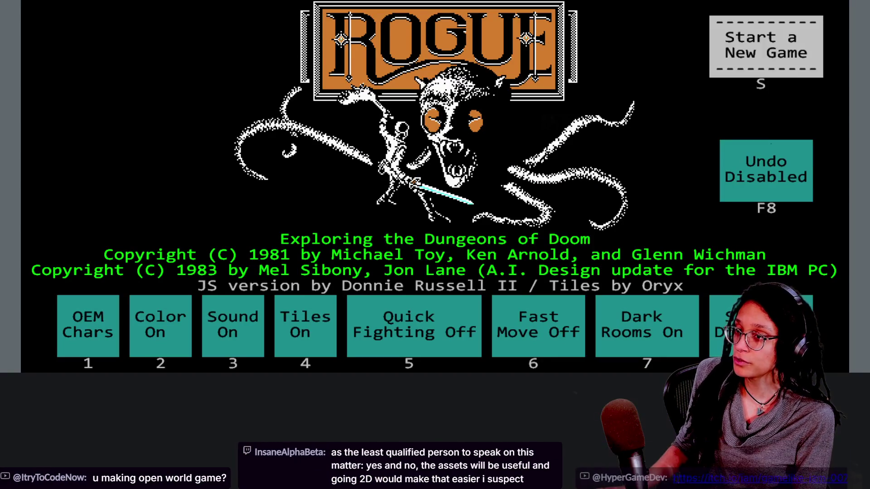
pyautogui.hotkey('alt', 'Tab')
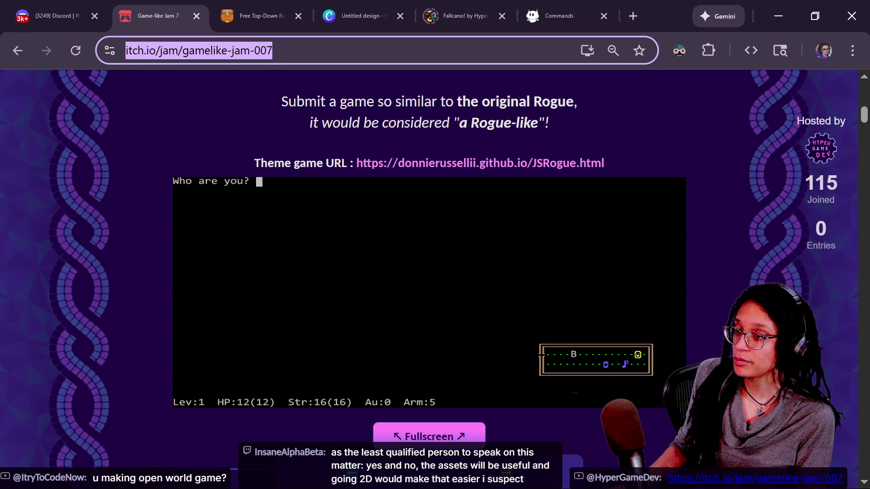
pyautogui.hotkey('alt', 'Tab')
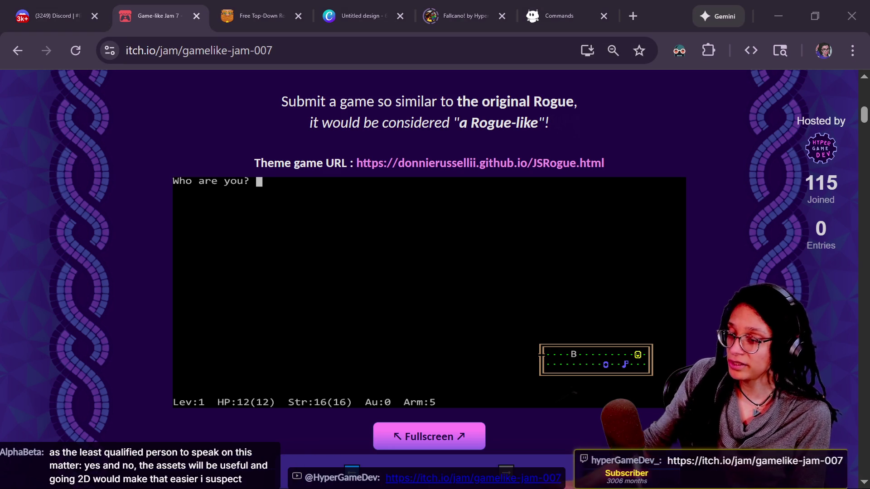
pyautogui.scroll(7, 742, 282)
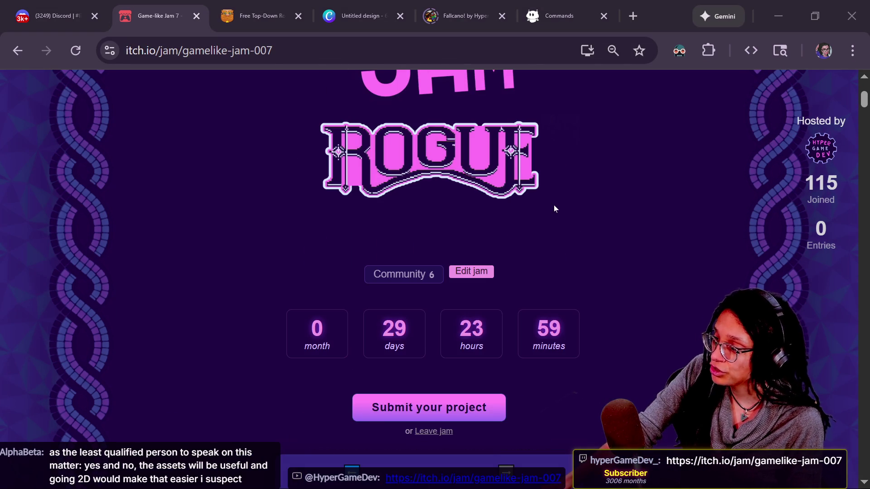
pyautogui.scroll(-2, 554, 205)
pyautogui.scroll(-5, 553, 205)
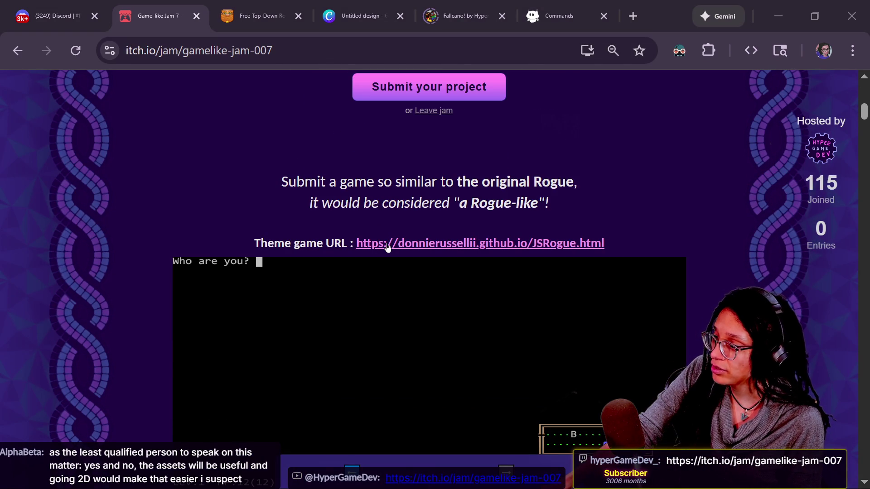
pyautogui.scroll(2, 388, 247)
pyautogui.scroll(2, 388, 245)
pyautogui.scroll(-2, 387, 244)
pyautogui.scroll(-2, 387, 248)
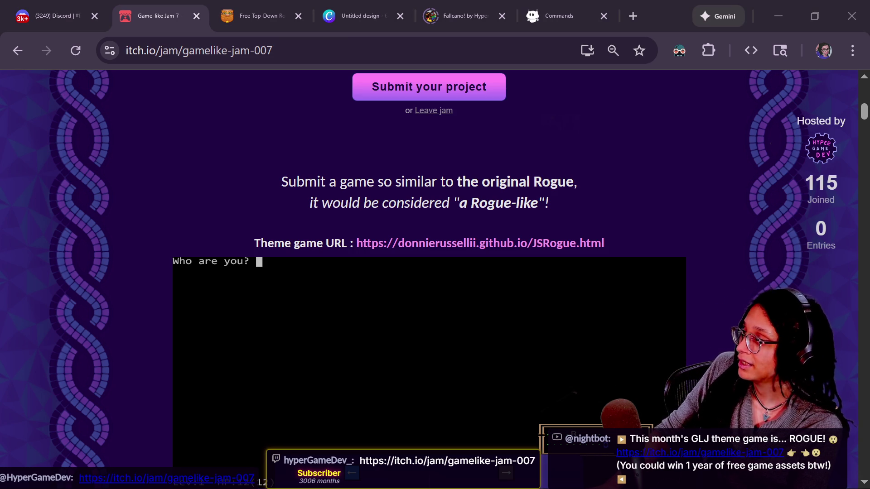
pyautogui.hotkey('alt', 'Tab')
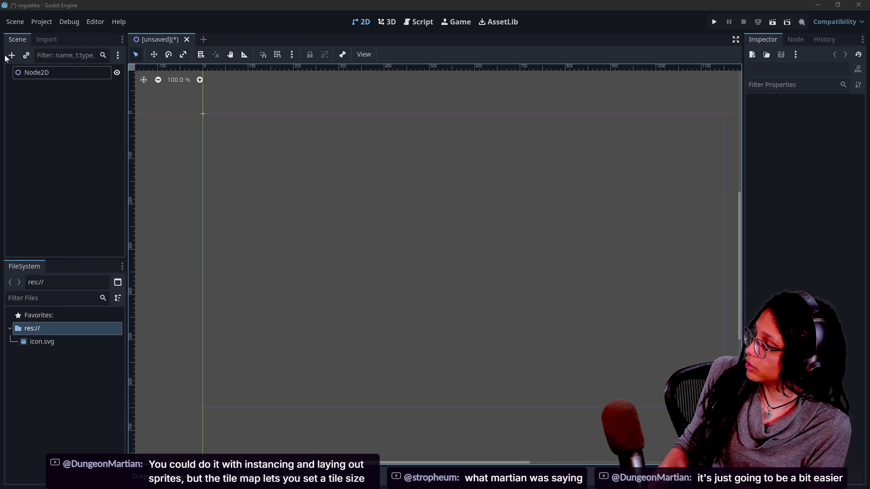
# - Bring up the context menu for the Node2D root node
pyautogui.rightClick(20, 80)
# - Open Add Child Node under Node2D and search for 'tilemap'
pyautogui.click(52, 90)
pyautogui.press('Escape')
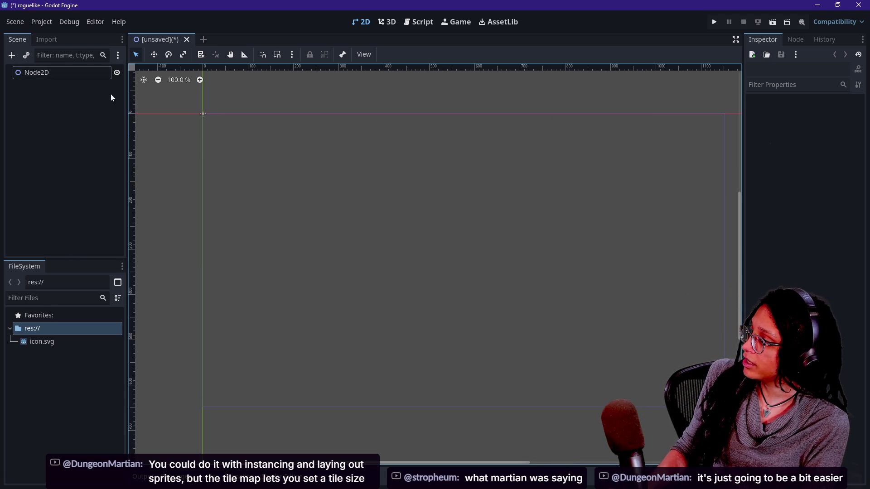
pyautogui.rightClick(72, 75)
pyautogui.click(99, 89)
pyautogui.press('Escape')
pyautogui.rightClick(99, 71)
pyautogui.click(118, 80)
pyautogui.write('tilemap')
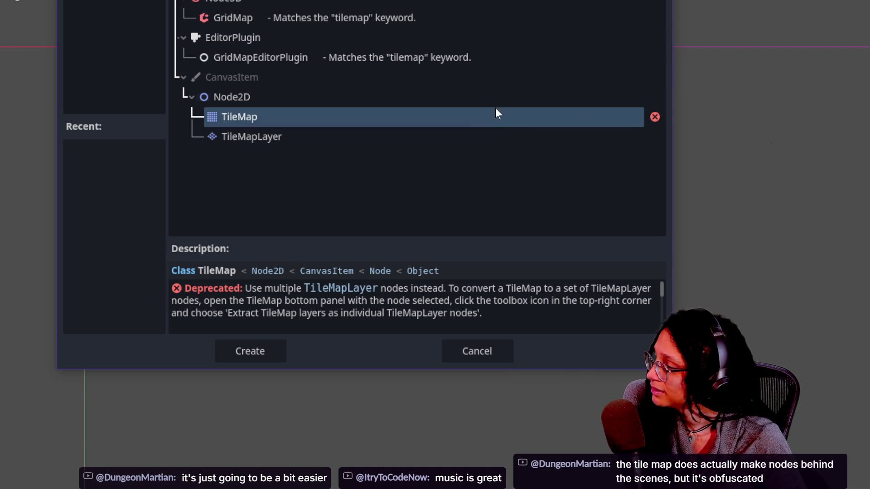
# - Compare the deprecated TileMap with TileMapLayer descriptions and select TileMapLayer
pyautogui.click(309, 142)
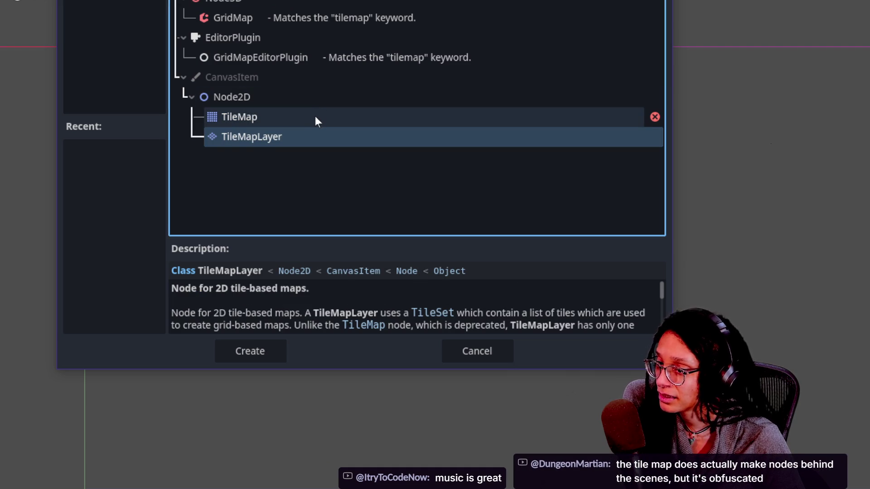
pyautogui.click(315, 119)
pyautogui.press('Down')
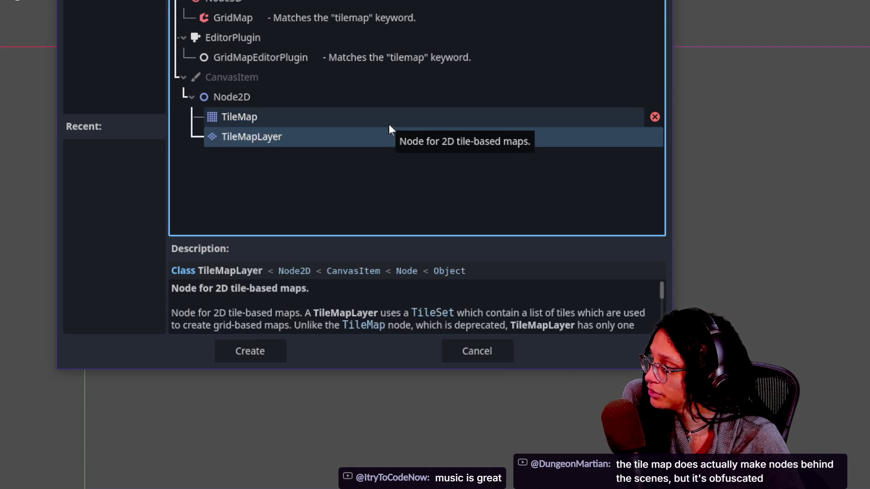
pyautogui.press('Up')
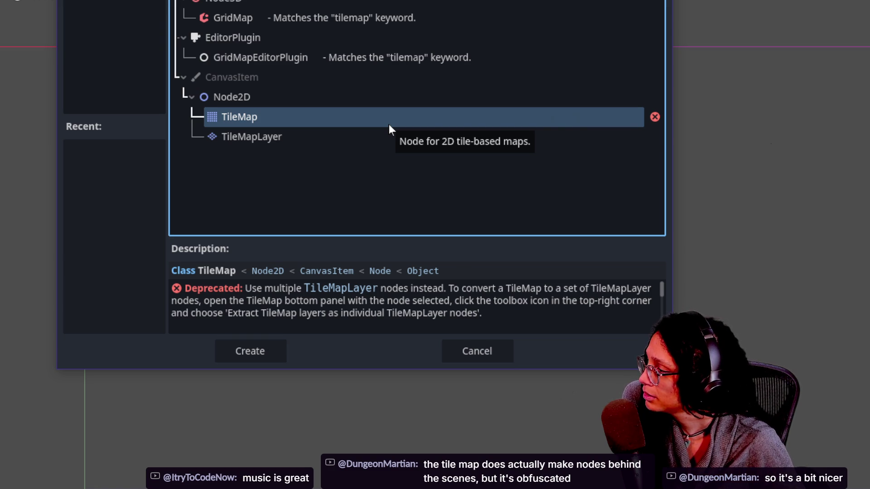
pyautogui.press('Down')
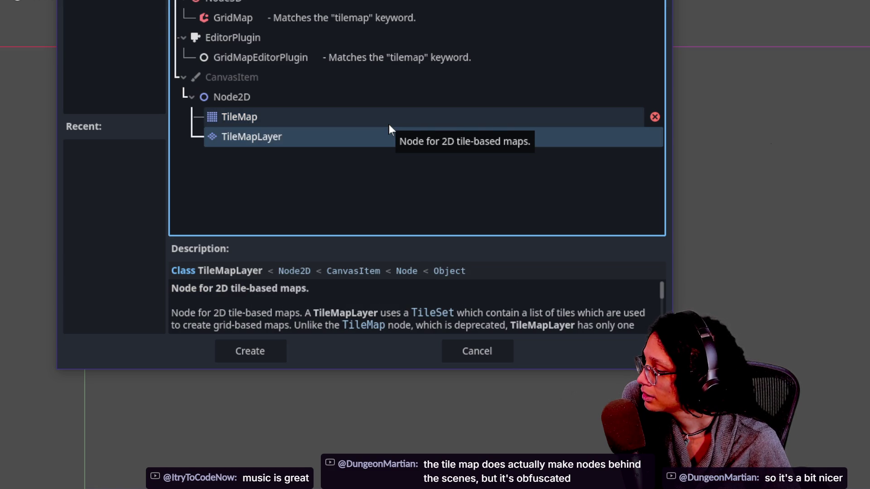
pyautogui.press('Up')
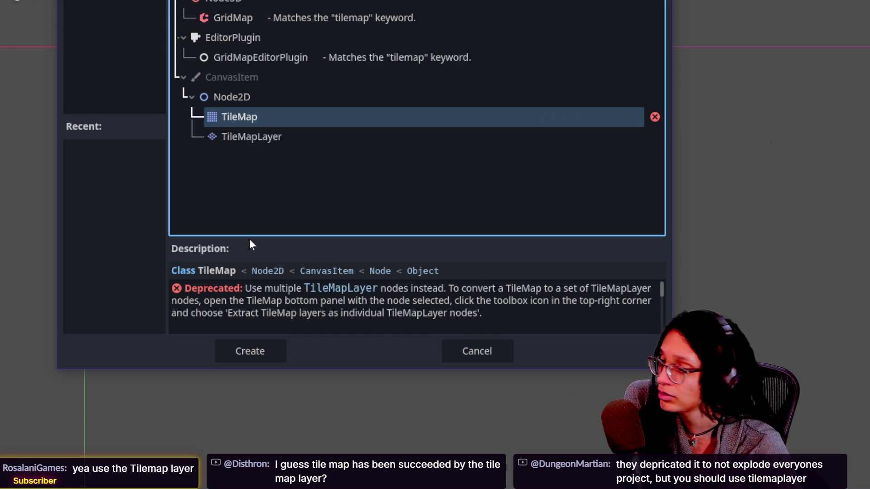
pyautogui.click(241, 136)
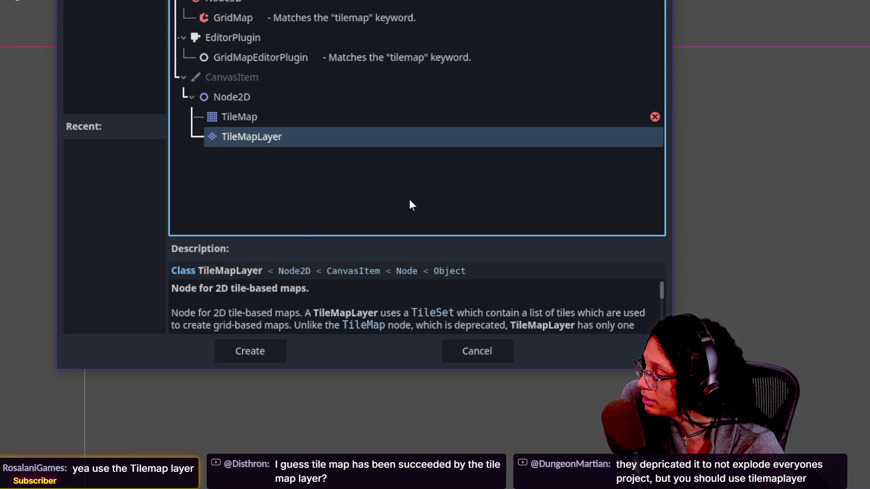
# - Shorten the Create New Node dialog and highlight TileMapLayer description phrases while reading
pyautogui.moveTo(429, 368)
pyautogui.mouseDown()
pyautogui.moveTo(438, 448)
pyautogui.moveTo(420, 347)
pyautogui.mouseUp()
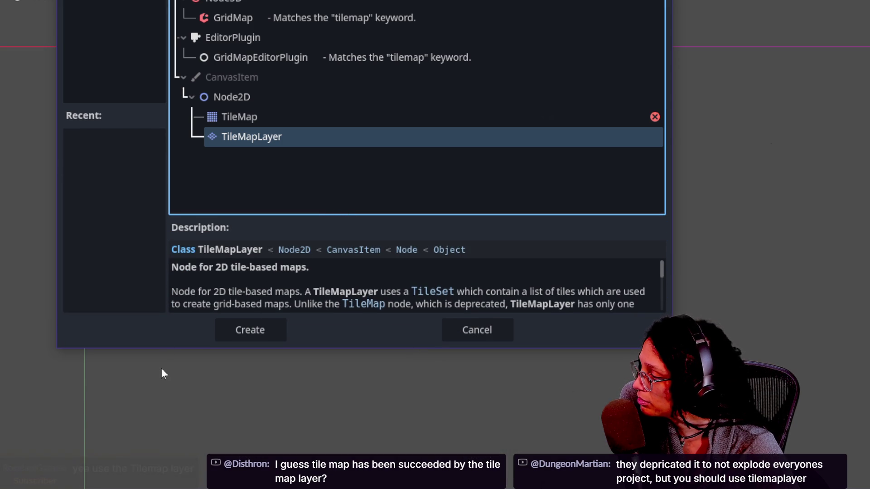
pyautogui.moveTo(201, 295)
pyautogui.mouseDown()
pyautogui.moveTo(292, 305)
pyautogui.moveTo(172, 292)
pyautogui.mouseUp()
pyautogui.click(319, 302)
pyautogui.click(485, 287)
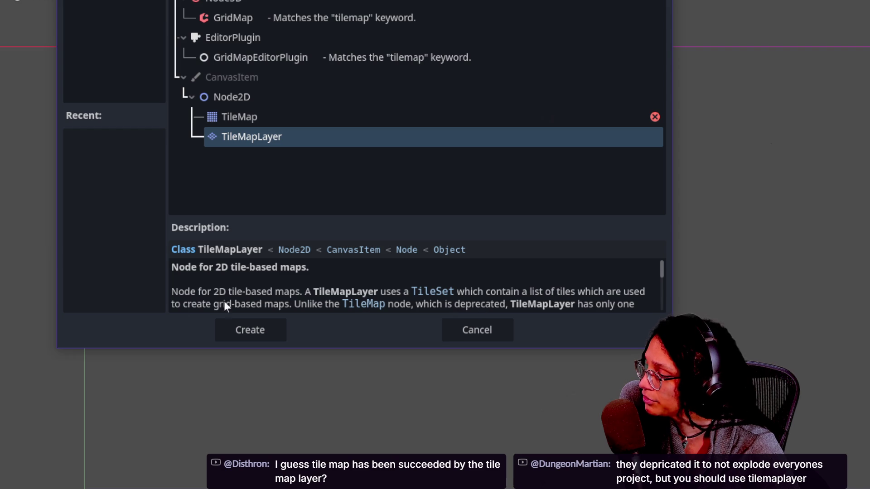
pyautogui.moveTo(246, 305); pyautogui.dragTo(526, 292)
pyautogui.click(333, 304)
pyautogui.click(553, 295)
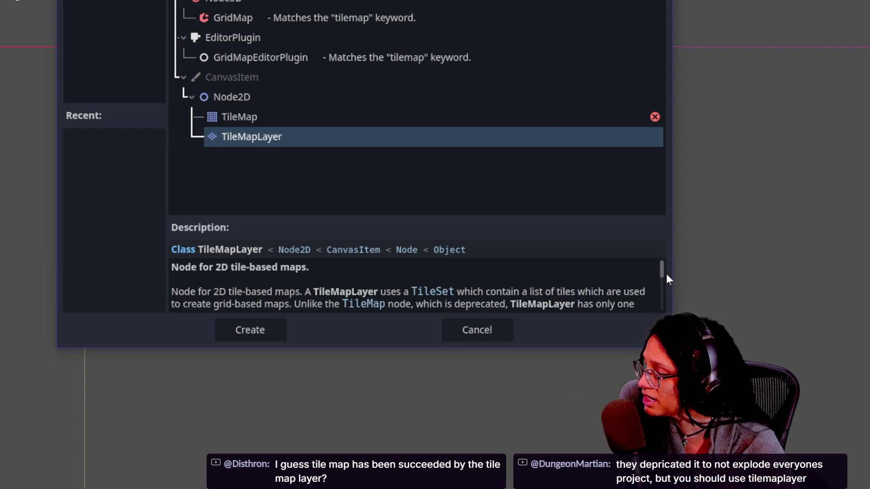
# - Scroll the TileMapLayer description and highlight the sentence about using several TileMapLayer nodes
pyautogui.scroll(-2, 662, 273)
pyautogui.scroll(-1, 660, 276)
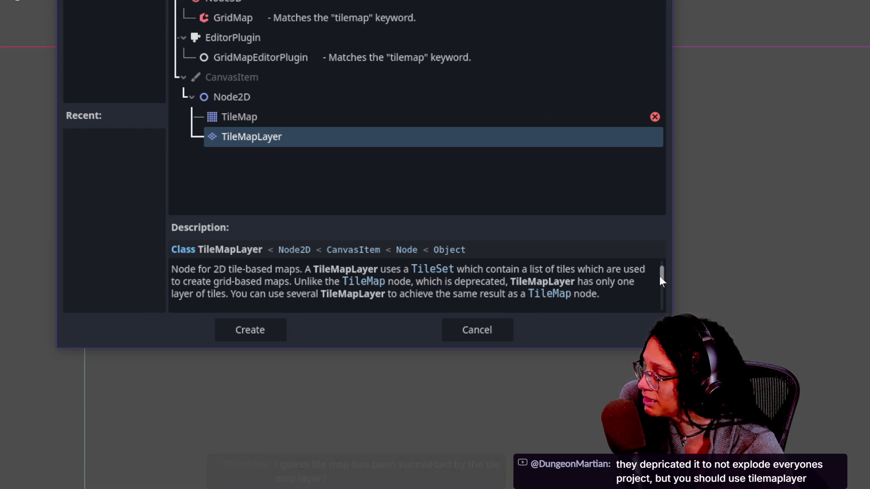
pyautogui.moveTo(403, 281); pyautogui.dragTo(250, 293)
pyautogui.doubleClick(250, 294)
pyautogui.click(227, 300)
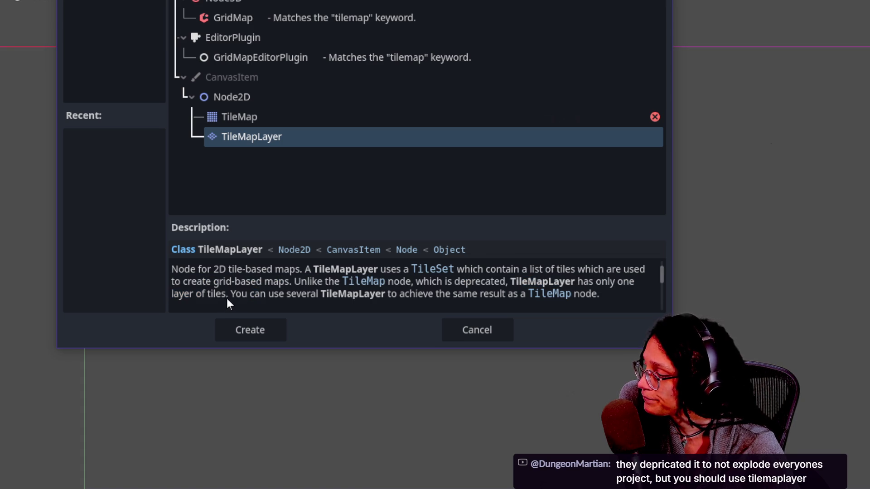
pyautogui.moveTo(229, 298); pyautogui.dragTo(489, 294)
pyautogui.click(411, 295)
pyautogui.click(490, 295)
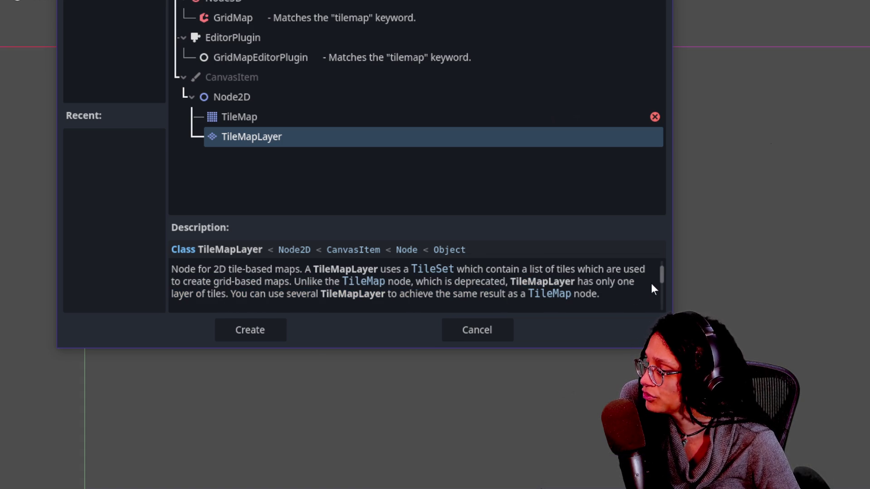
# - Read the performance and scene-tiles paragraphs, then switch to the itch.io jam page
pyautogui.moveTo(660, 276); pyautogui.dragTo(653, 287)
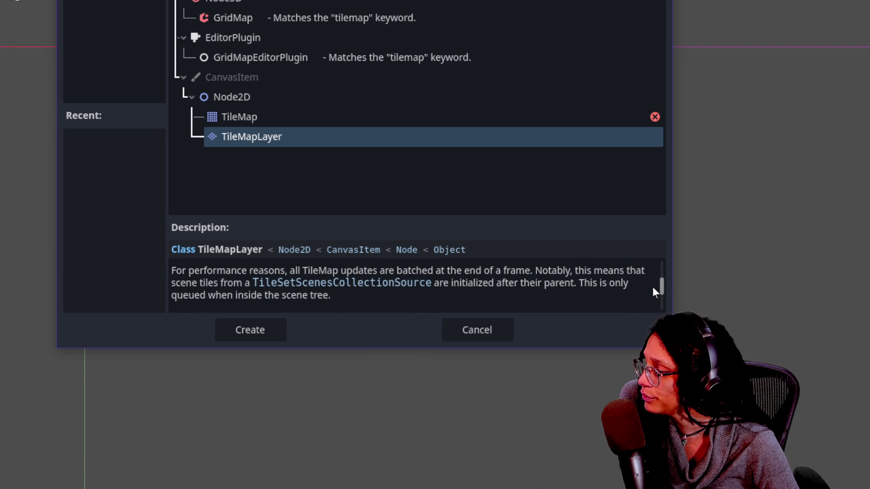
pyautogui.moveTo(237, 268)
pyautogui.mouseDown()
pyautogui.moveTo(375, 269)
pyautogui.moveTo(434, 292)
pyautogui.mouseUp()
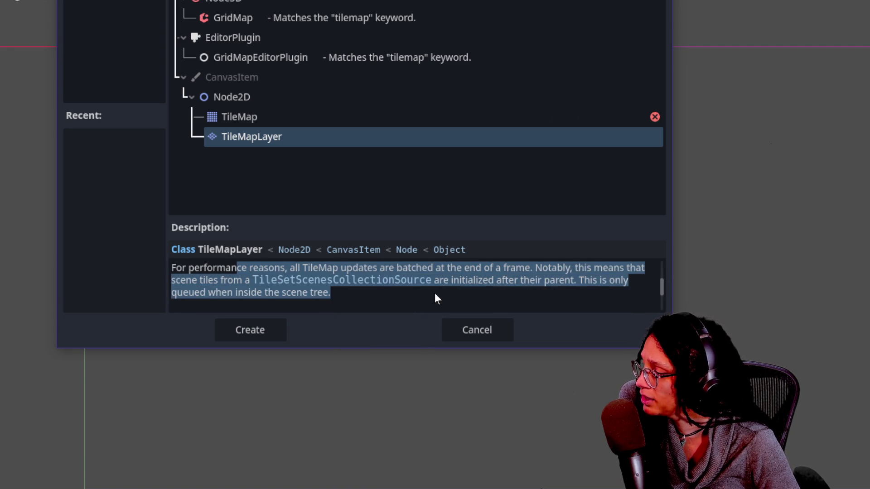
pyautogui.click(434, 292)
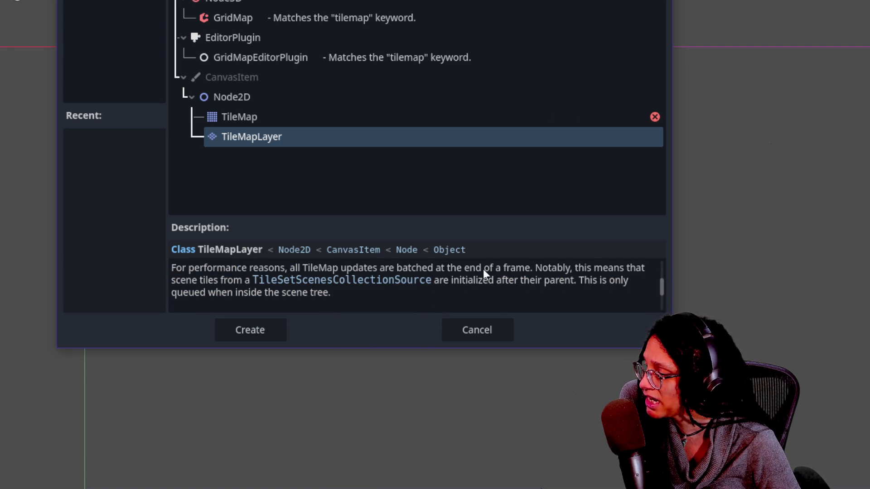
pyautogui.moveTo(188, 293); pyautogui.dragTo(172, 279)
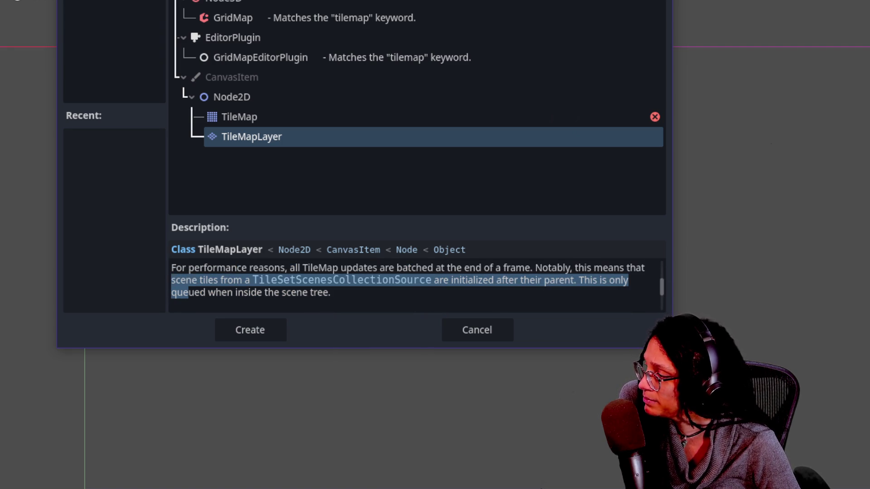
pyautogui.click(186, 283)
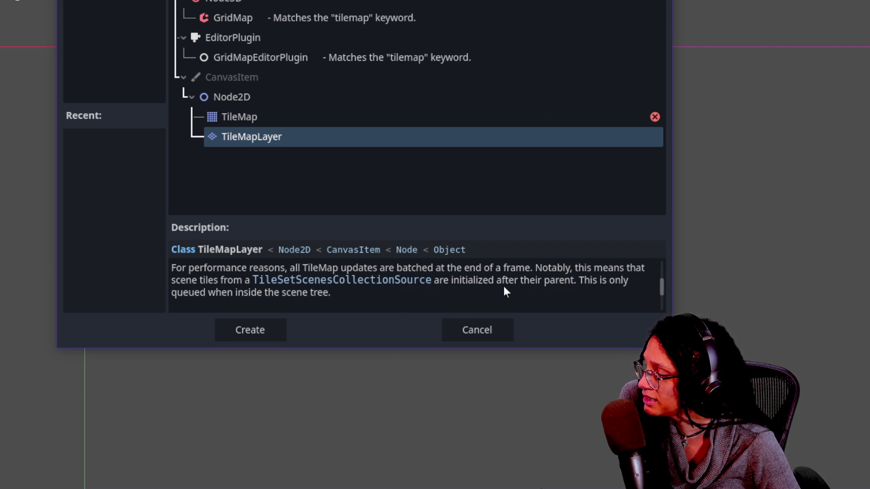
pyautogui.moveTo(231, 294); pyautogui.dragTo(333, 295)
pyautogui.click(406, 298)
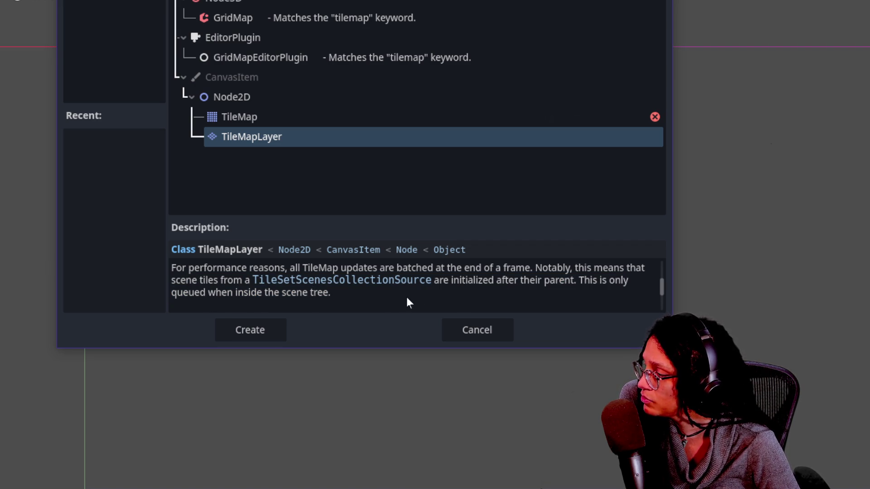
pyautogui.moveTo(660, 286); pyautogui.dragTo(653, 303)
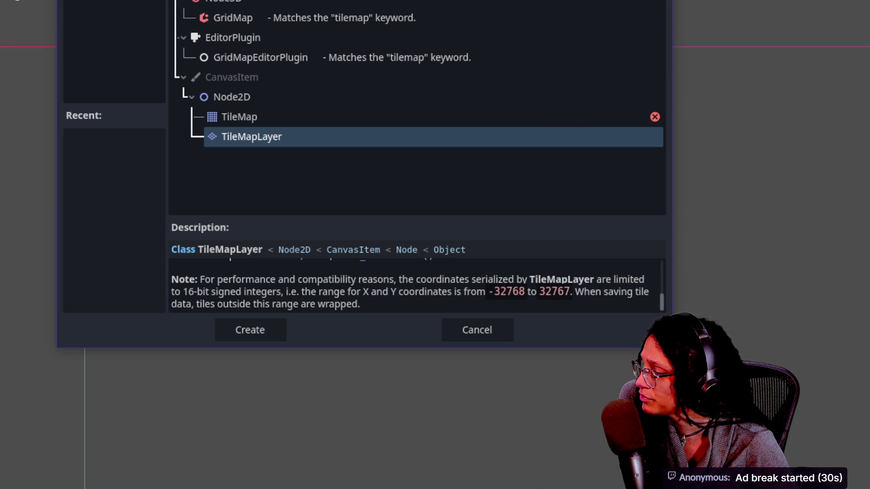
pyautogui.hotkey('alt', 'Tab')
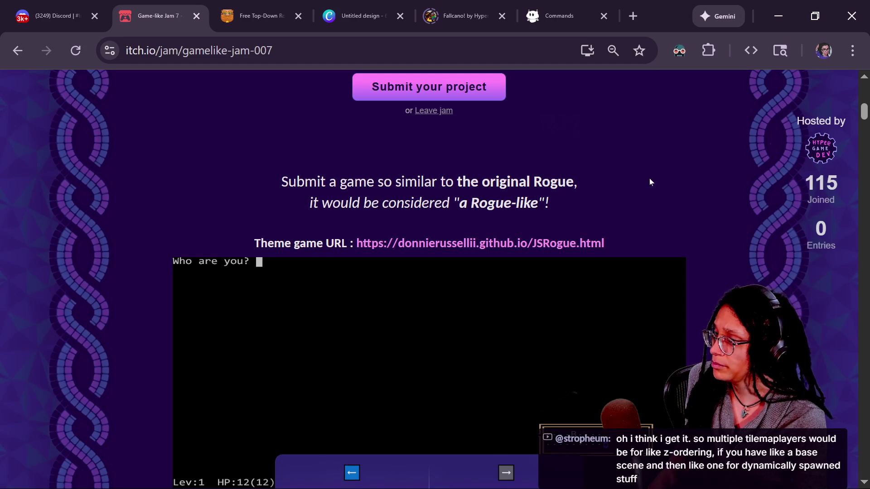
# - In a new Firefox tab, search for 'ratio calculator 16:9' and browse the results
pyautogui.hotkey('alt', 'Tab')
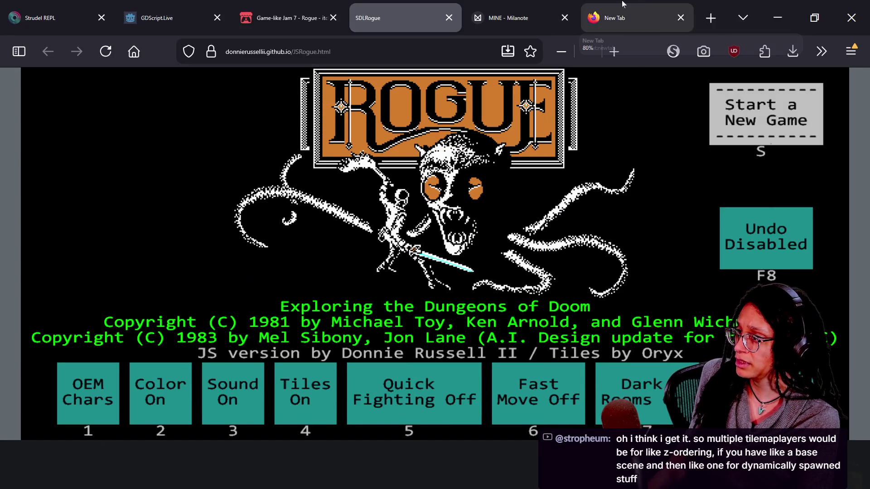
pyautogui.click(712, 18)
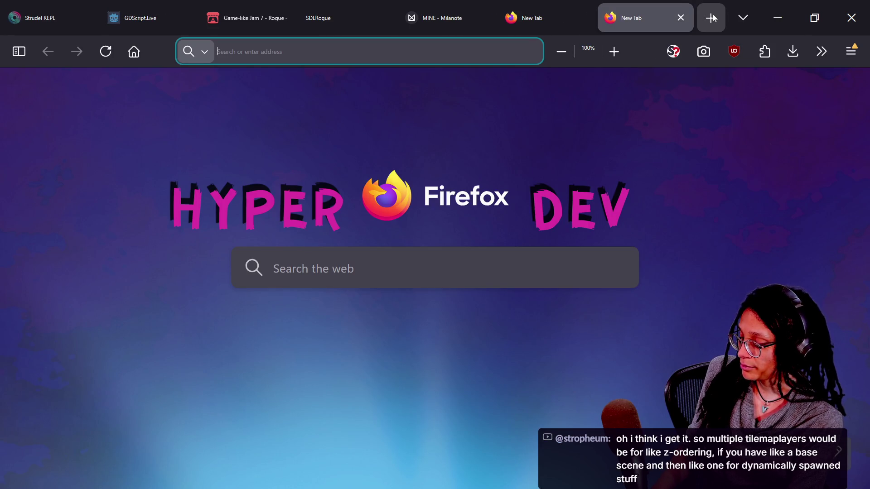
pyautogui.write('ratio calcu')
pyautogui.write('lator')
pyautogui.write(' 16:9')
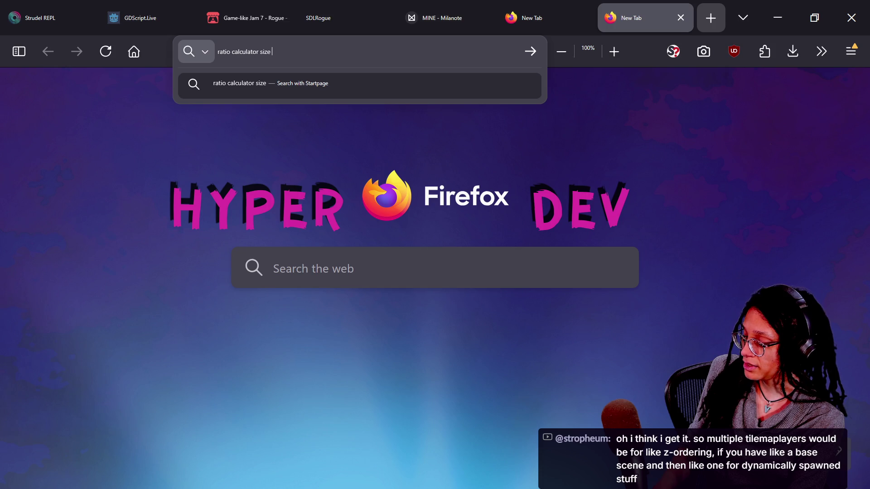
pyautogui.press('Return')
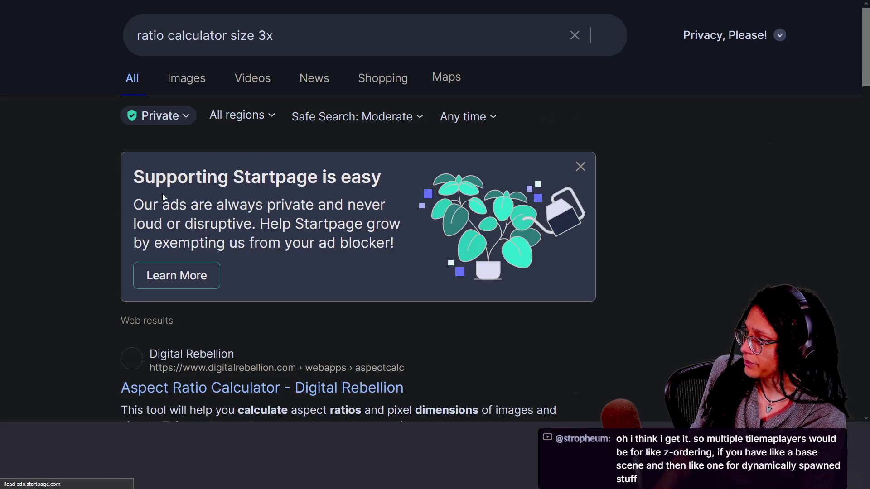
pyautogui.scroll(-3, 304, 233)
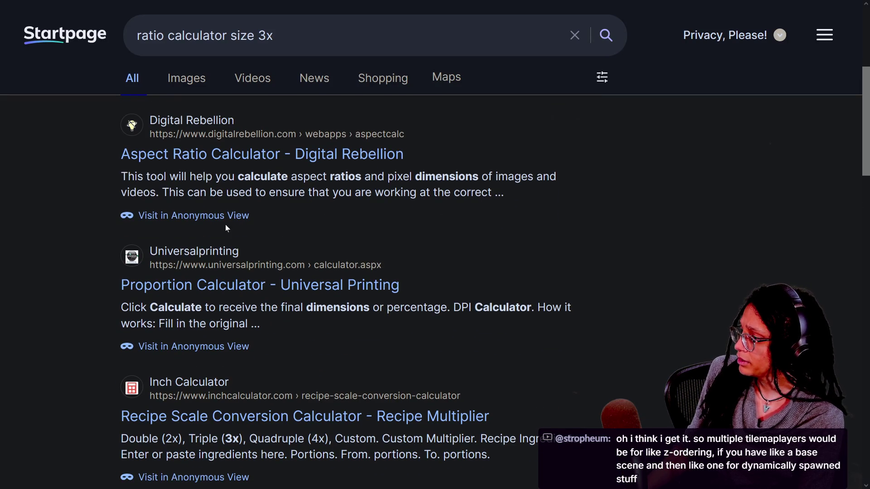
pyautogui.scroll(-5, 226, 228)
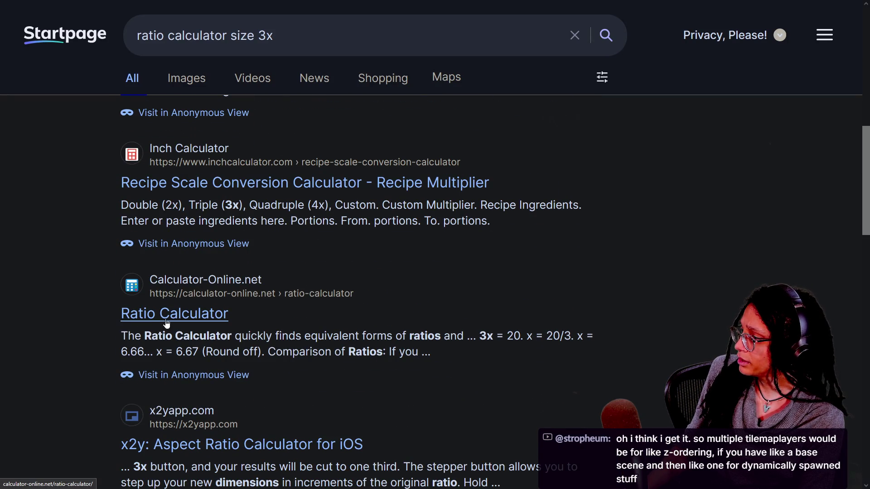
# - Look through the Ratio Calculator result page, then close it
pyautogui.click(167, 323)
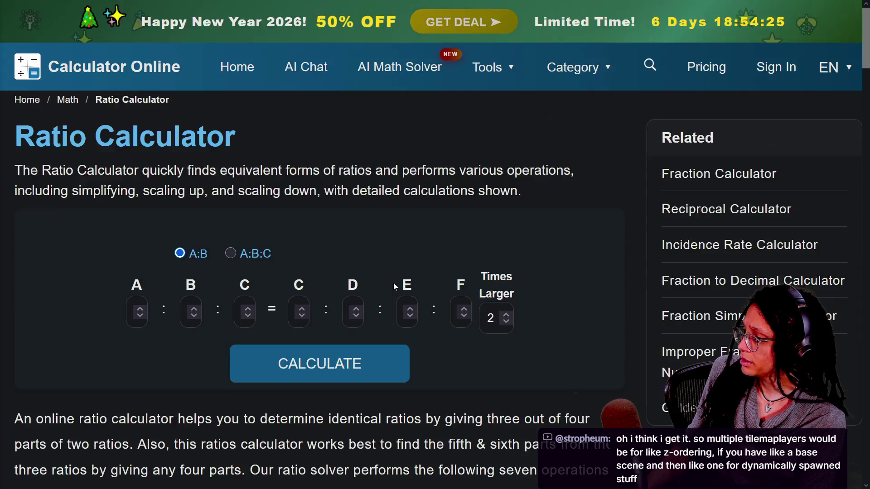
pyautogui.scroll(-5, 393, 283)
pyautogui.scroll(-7, 393, 282)
pyautogui.moveTo(161, 52)
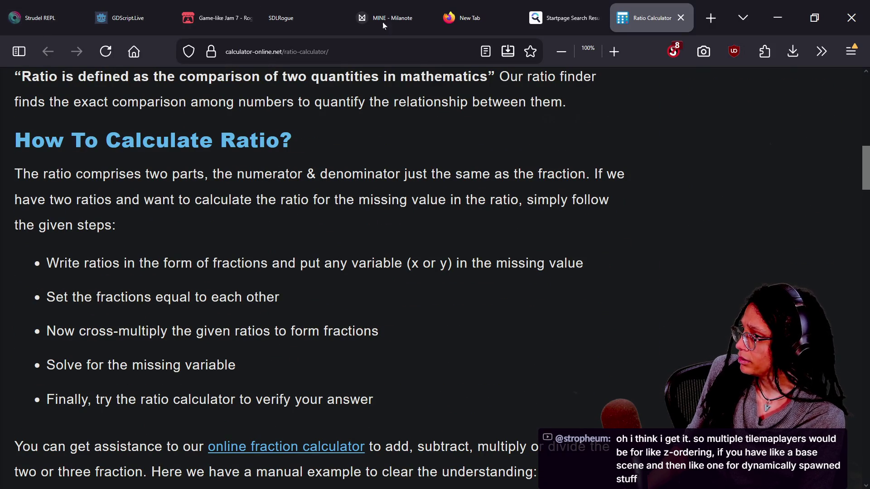
pyautogui.click(680, 17)
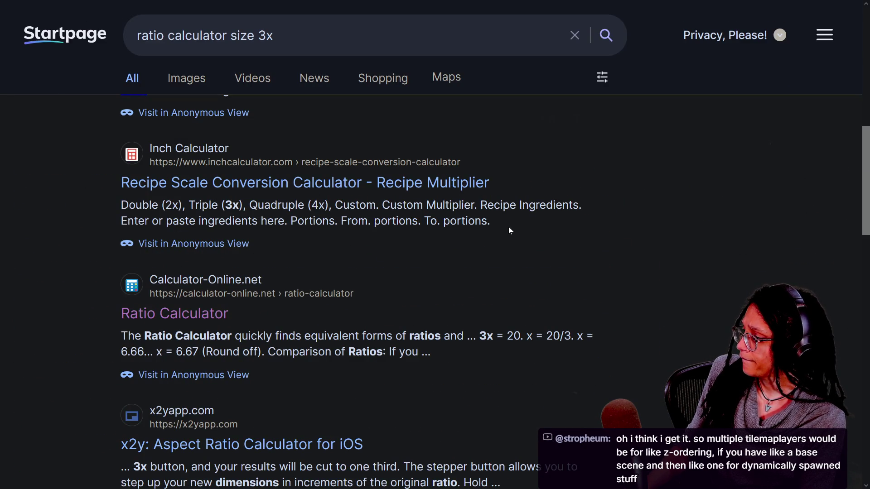
# - Open the x2y aspect ratio calculator, then go back to the Startpage results
pyautogui.click(253, 445)
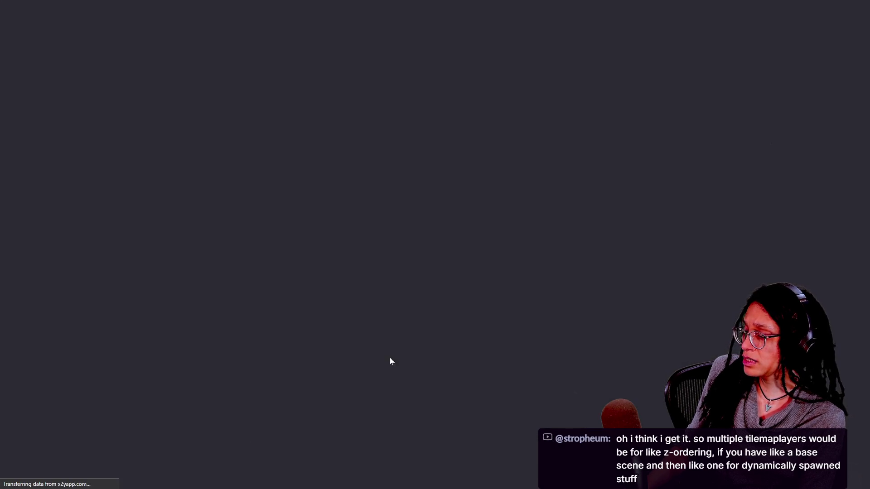
pyautogui.moveTo(521, 3)
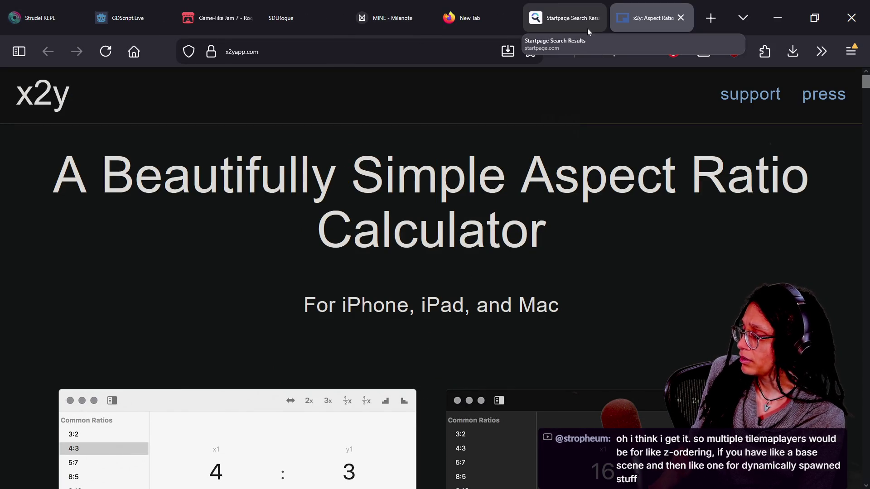
pyautogui.click(588, 30)
pyautogui.scroll(-5, 461, 241)
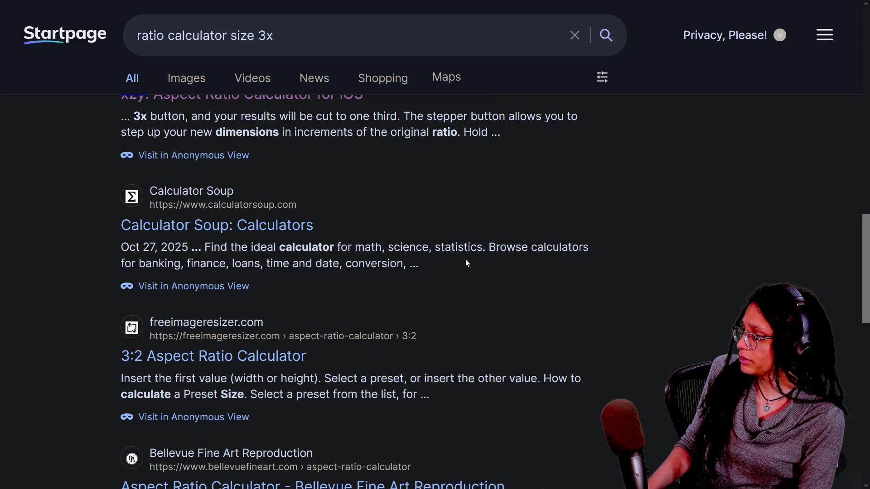
pyautogui.scroll(-9, 325, 298)
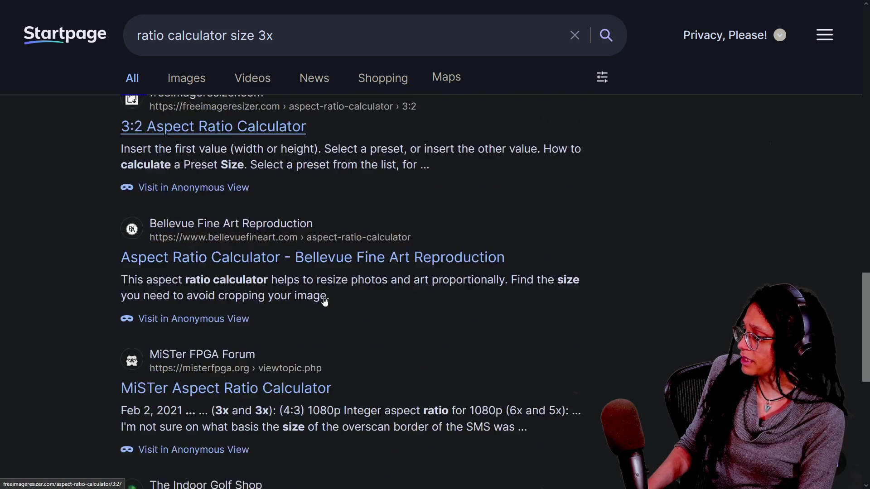
pyautogui.scroll(15, 325, 298)
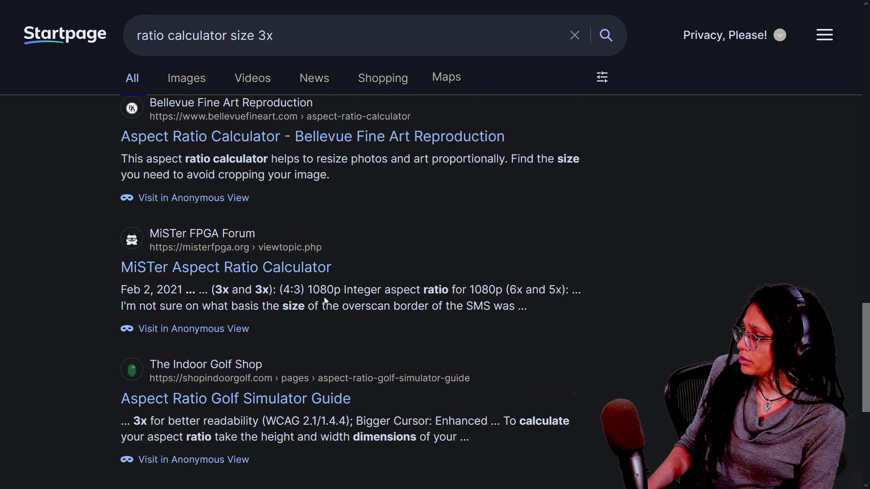
pyautogui.click(168, 35)
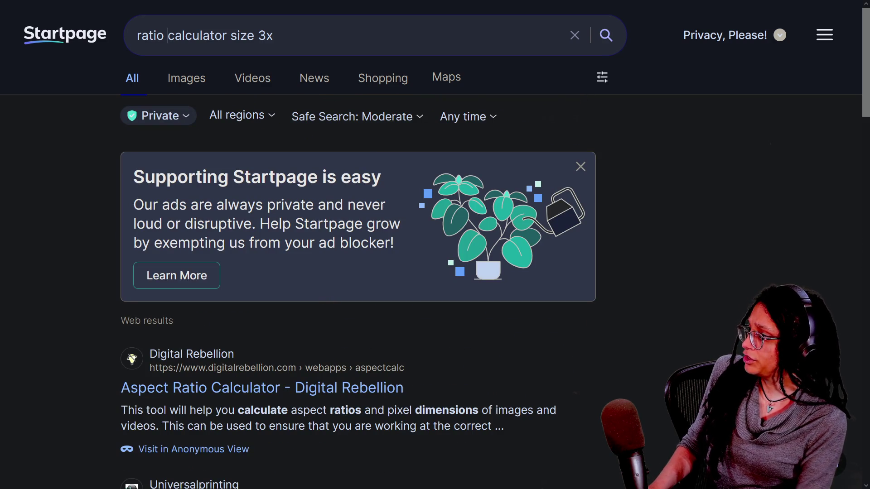
# - Search for 'ratio resolution calculator size 3x' and scroll through the results
pyautogui.write('resolution')
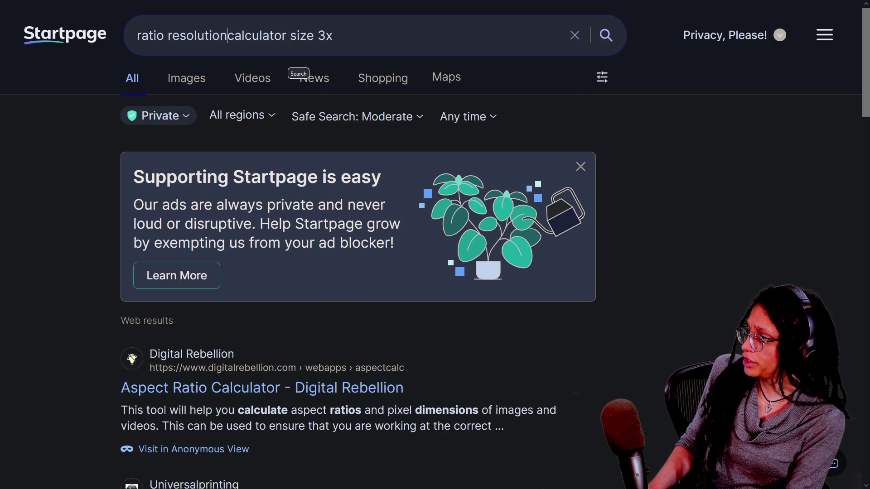
pyautogui.press('Return')
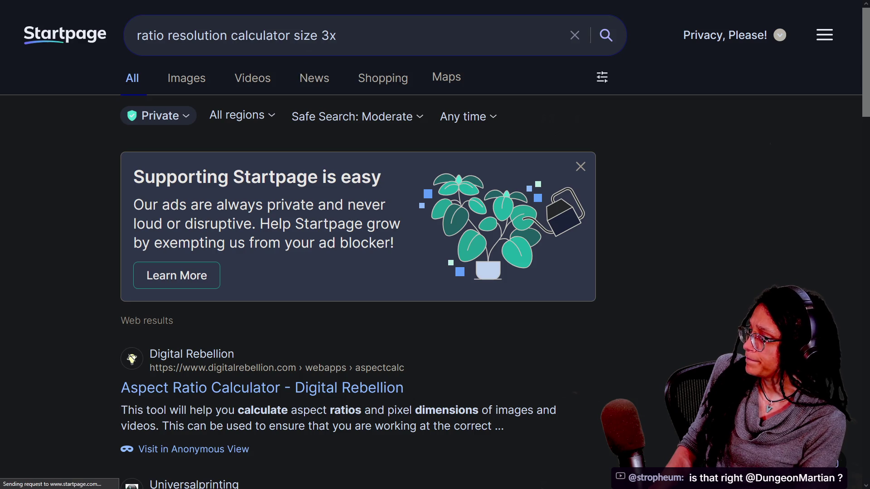
pyautogui.scroll(-5, 82, 182)
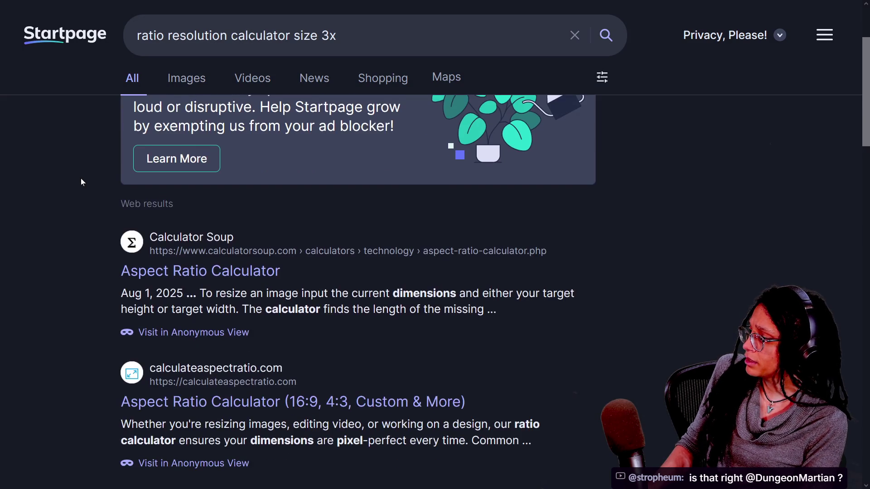
pyautogui.scroll(-3, 608, 251)
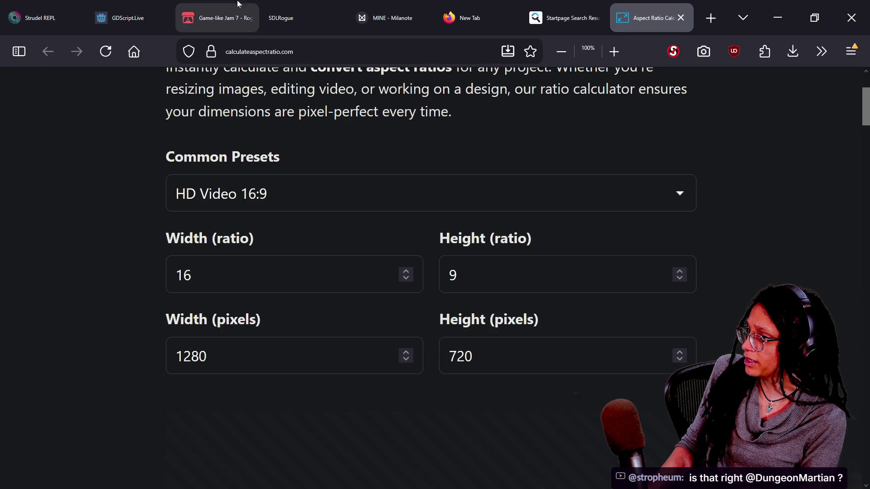
pyautogui.click(564, 18)
pyautogui.scroll(-6, 279, 279)
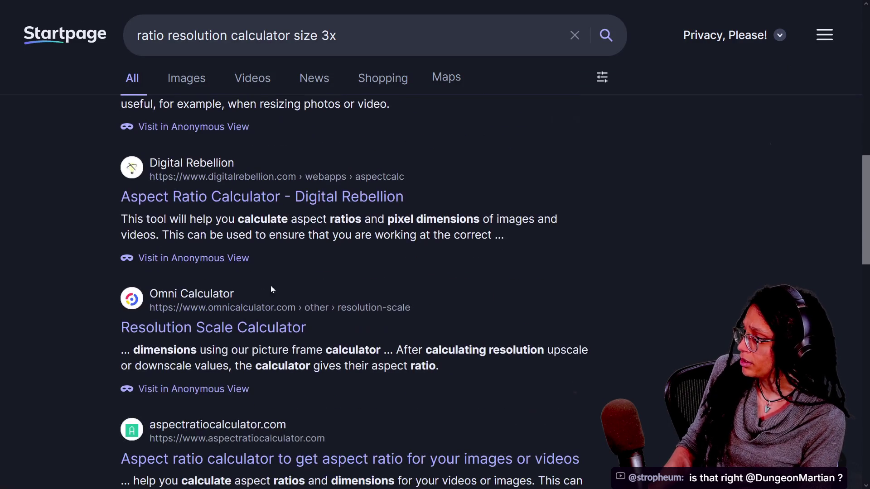
# - Review the aspectratiocalculator.com result, then close it and return to the results
pyautogui.click(369, 461)
pyautogui.scroll(-1, 137, 258)
pyautogui.scroll(3, 135, 255)
pyautogui.scroll(-4, 30, 182)
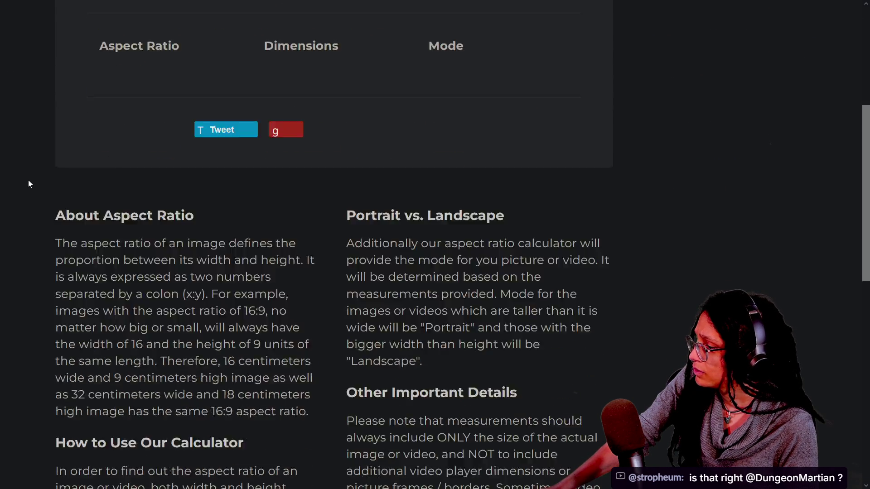
pyautogui.scroll(4, 28, 136)
pyautogui.press('F11')
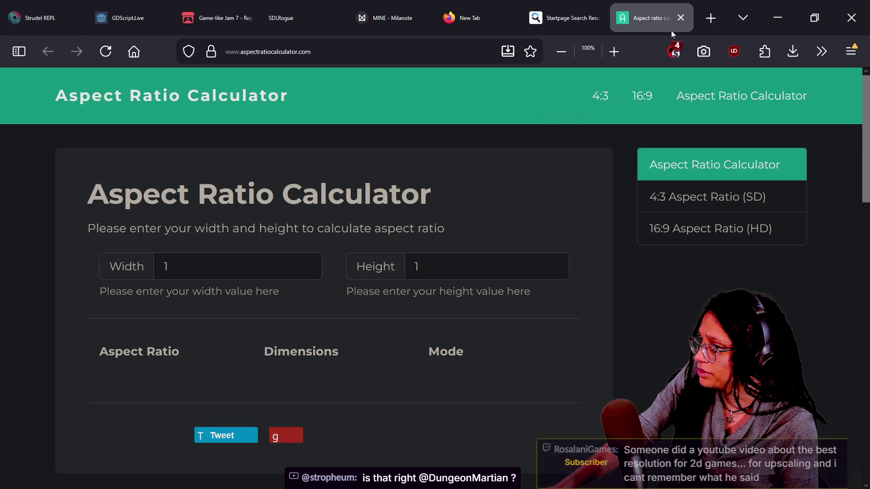
pyautogui.click(680, 17)
# - Open a result's anonymous view link, then go back to the search results
pyautogui.scroll(-7, 353, 290)
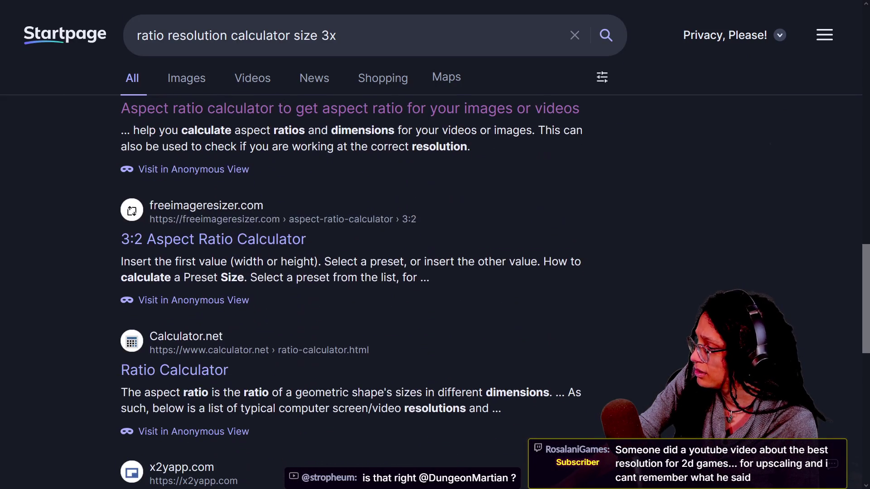
pyautogui.scroll(-6, 353, 290)
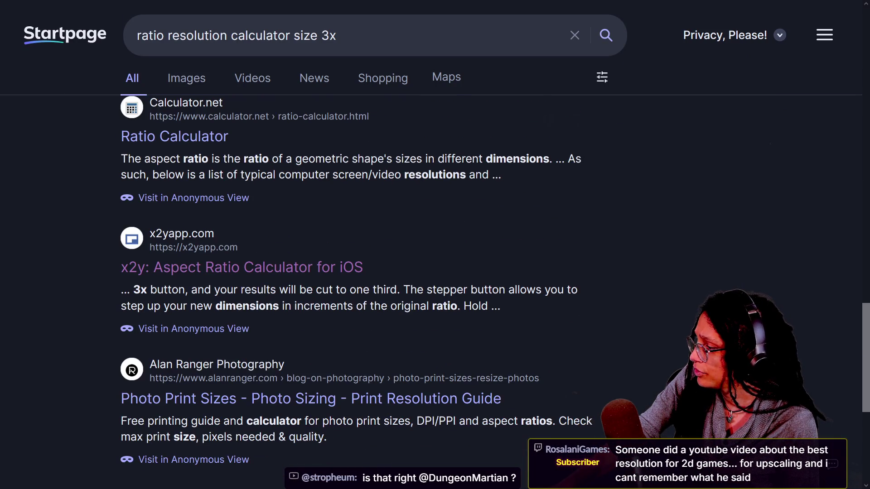
pyautogui.scroll(-2, 435, 272)
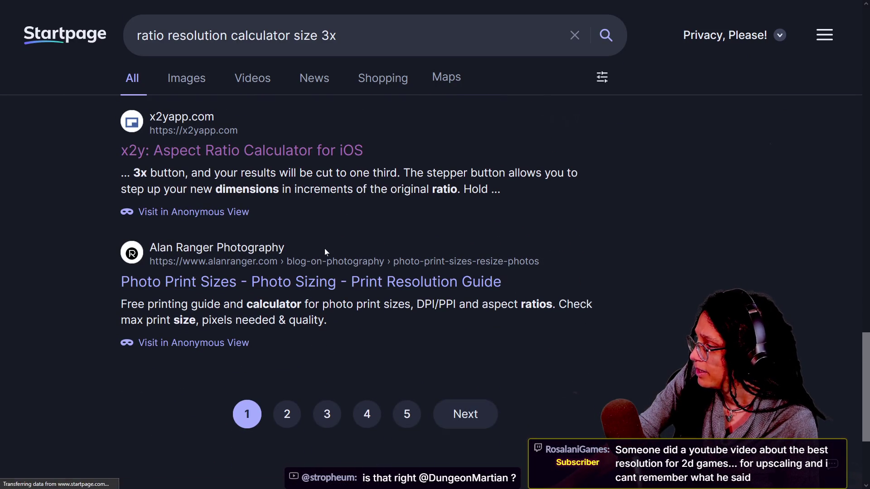
pyautogui.click(283, 248)
pyautogui.hotkey('alt', 'Left')
# - Review the toolstud.io aspect ratio calculator, then close it
pyautogui.scroll(-2, 322, 260)
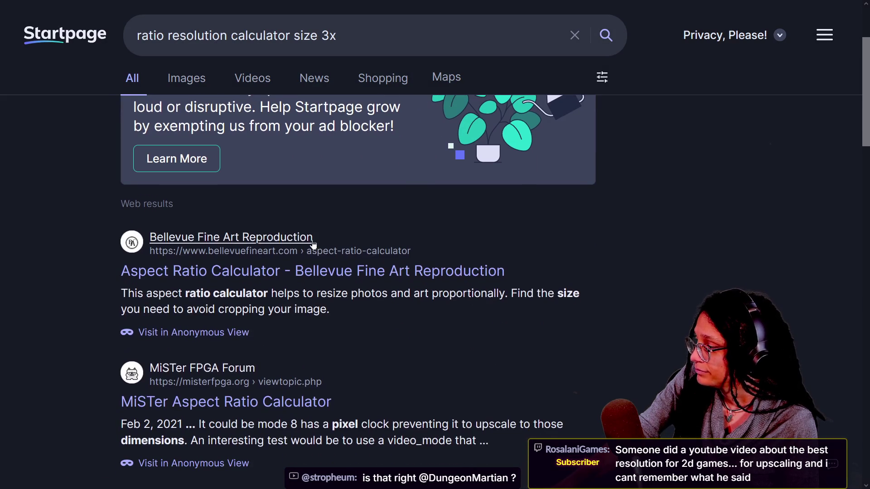
pyautogui.scroll(-5, 321, 261)
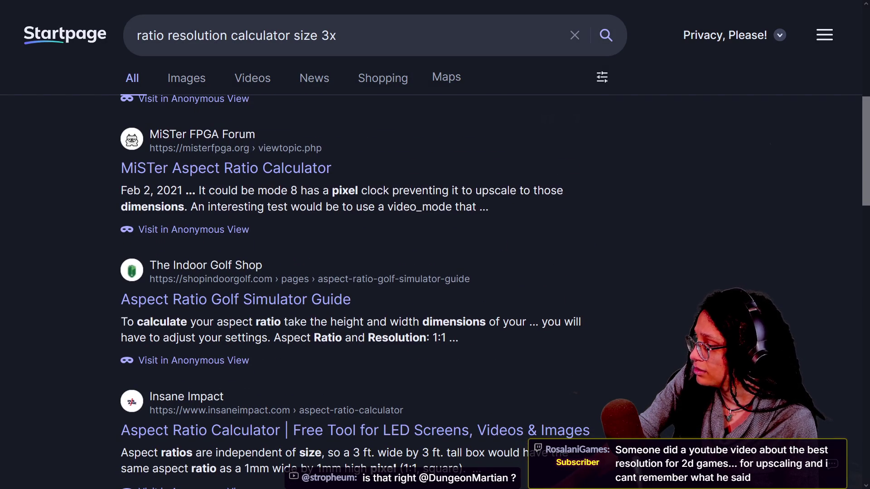
pyautogui.scroll(-5, 260, 329)
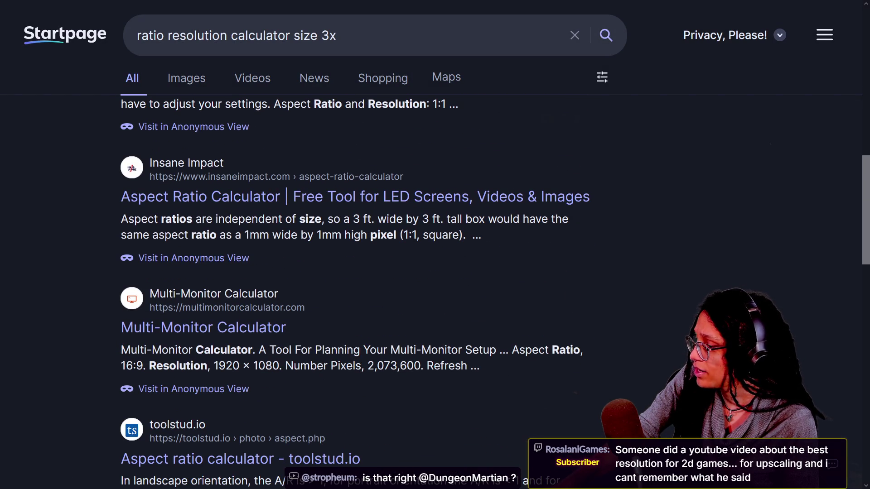
pyautogui.click(341, 467)
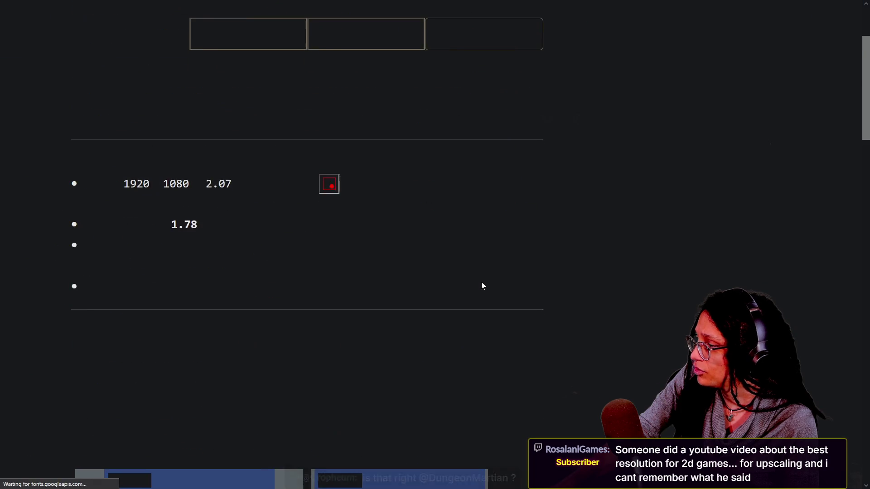
pyautogui.scroll(4, 305, 191)
pyautogui.scroll(-10, 305, 191)
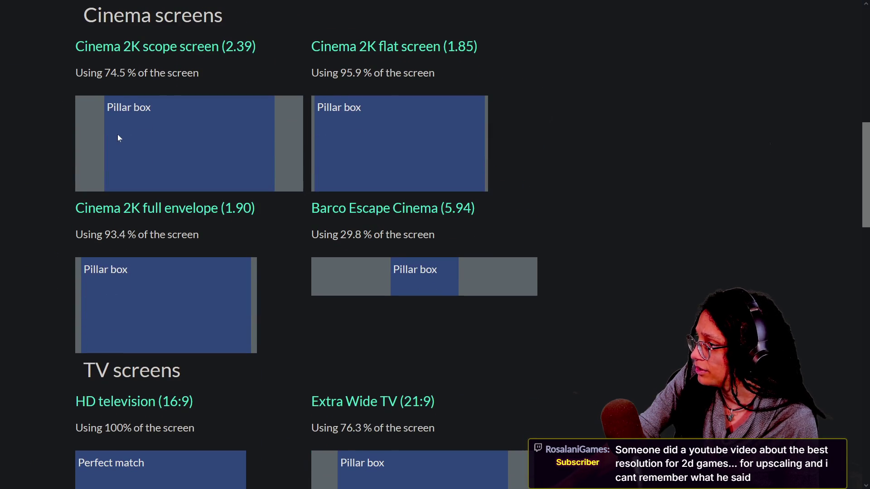
pyautogui.scroll(10, 118, 134)
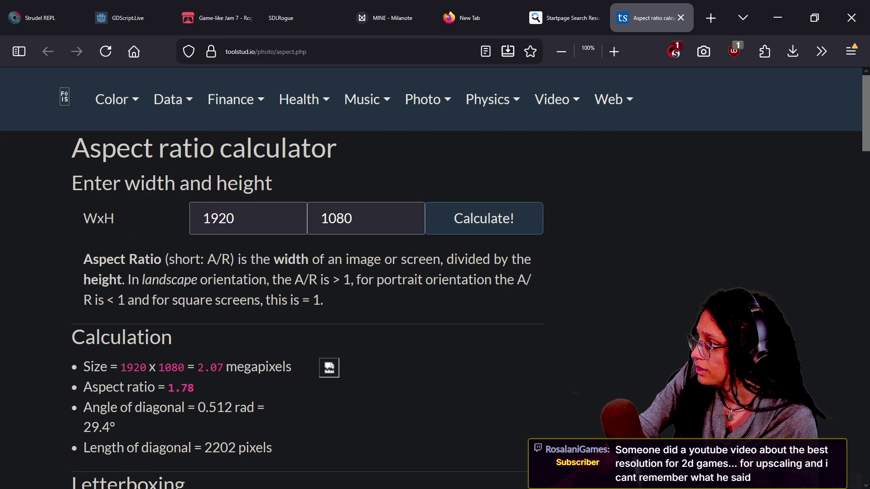
pyautogui.click(681, 18)
# - Scroll to the bottom of the results and load the next page
pyautogui.scroll(-4, 320, 239)
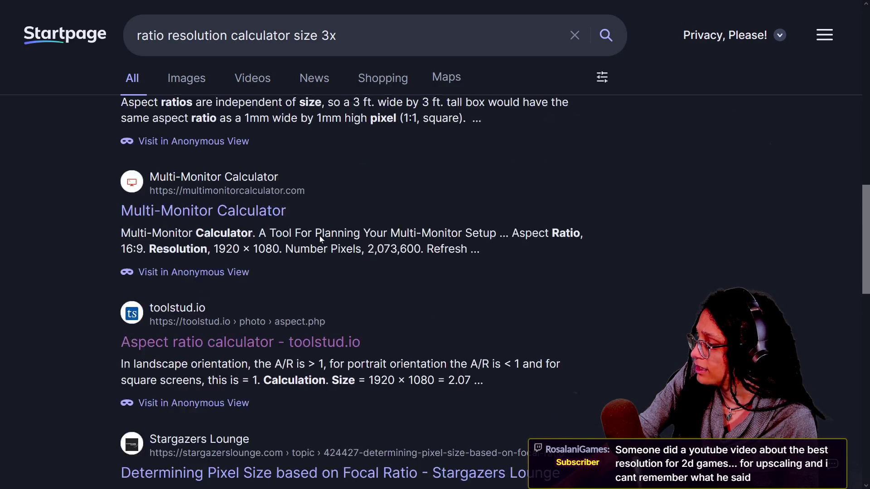
pyautogui.scroll(-3, 320, 239)
pyautogui.scroll(-3, 320, 237)
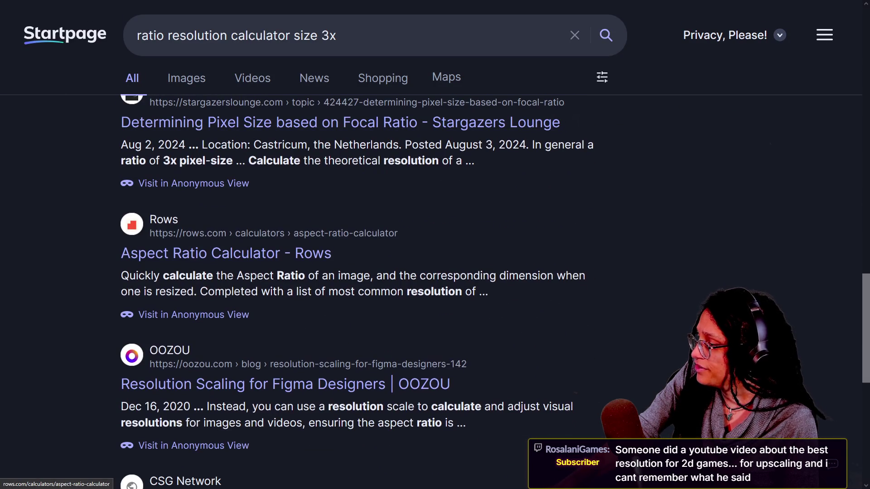
pyautogui.scroll(-3, 235, 288)
pyautogui.scroll(3, 276, 267)
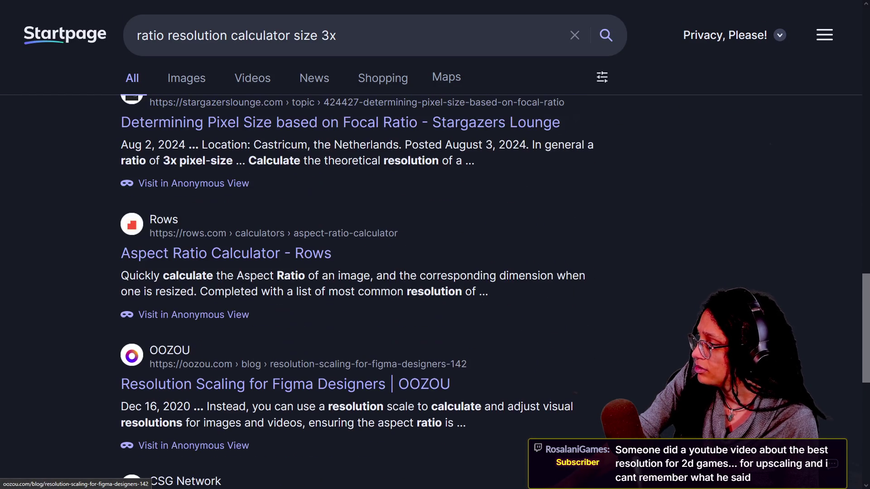
pyautogui.scroll(-8, 517, 322)
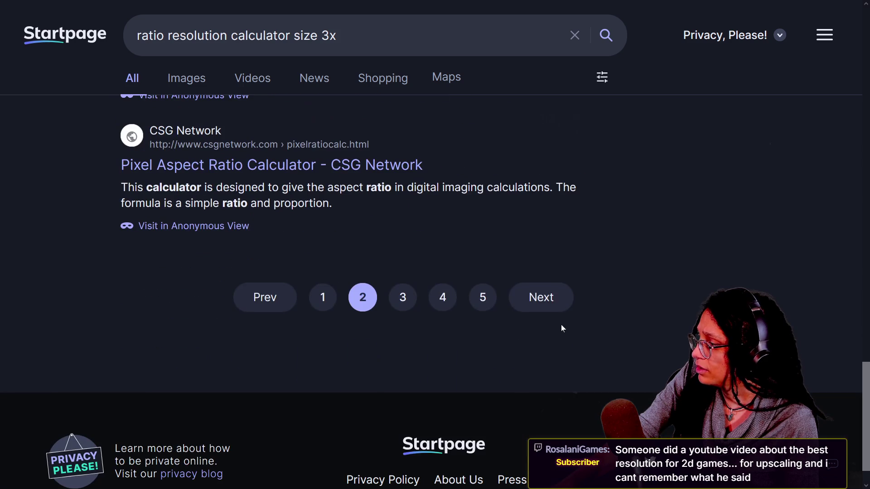
pyautogui.click(559, 309)
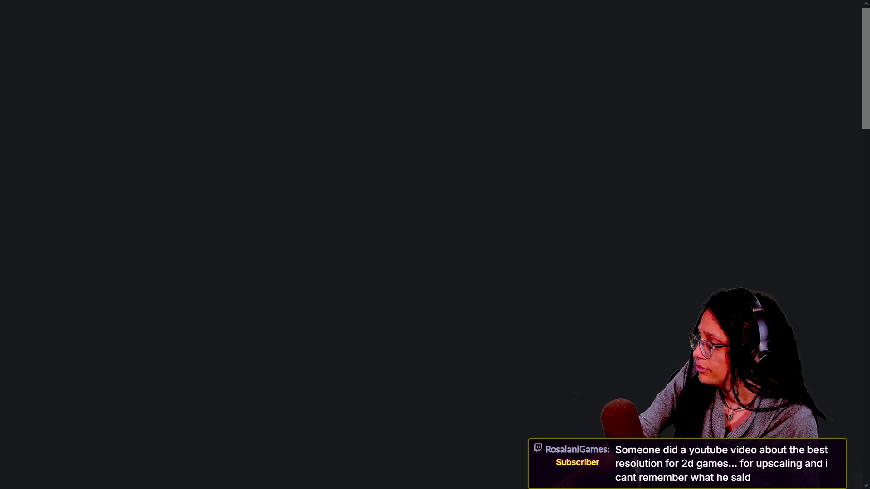
# - Check the calculatetheratio.com calculator, close it, and delete 'ratio' from the query
pyautogui.scroll(-10, 294, 260)
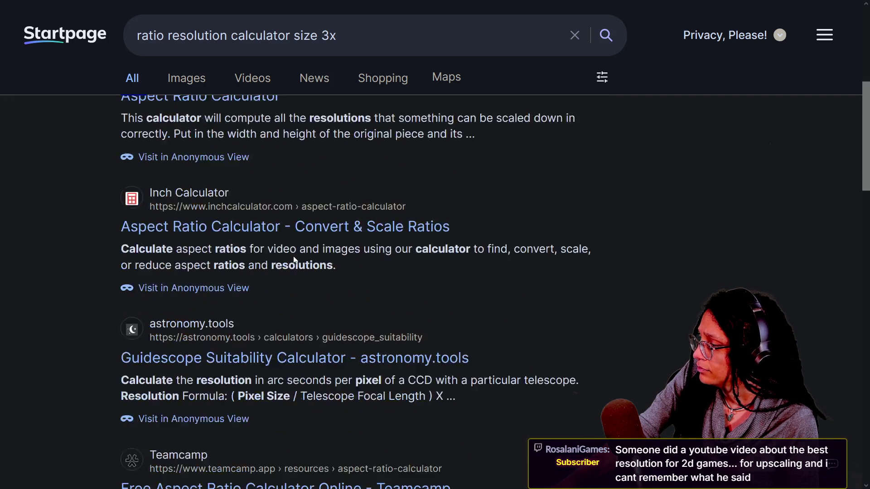
pyautogui.scroll(-3, 294, 257)
pyautogui.scroll(-3, 297, 262)
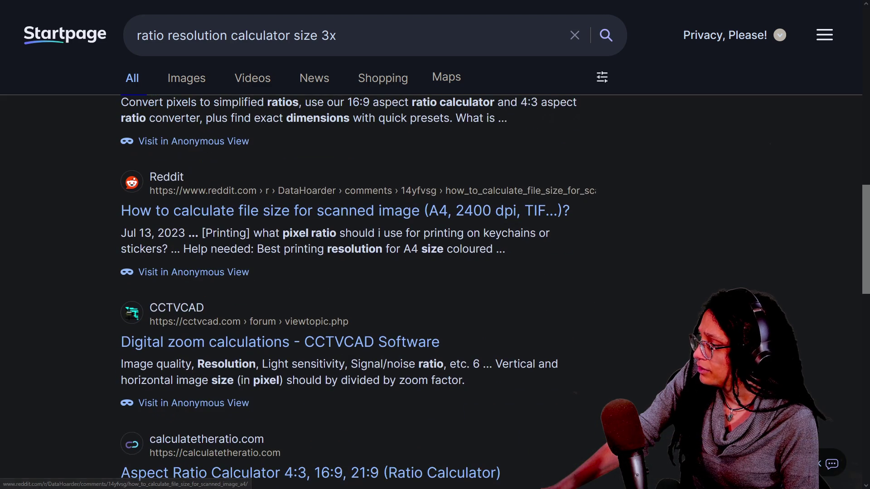
pyautogui.scroll(-5, 300, 269)
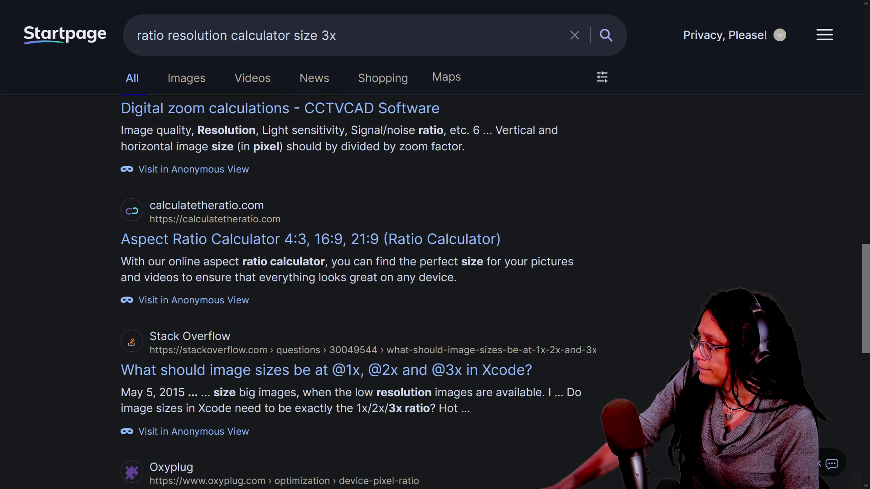
pyautogui.click(297, 251)
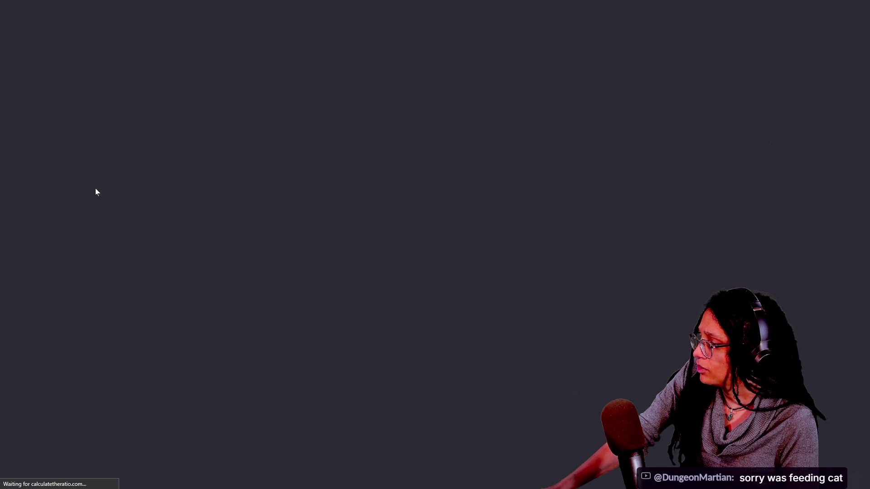
pyautogui.moveTo(22, 28)
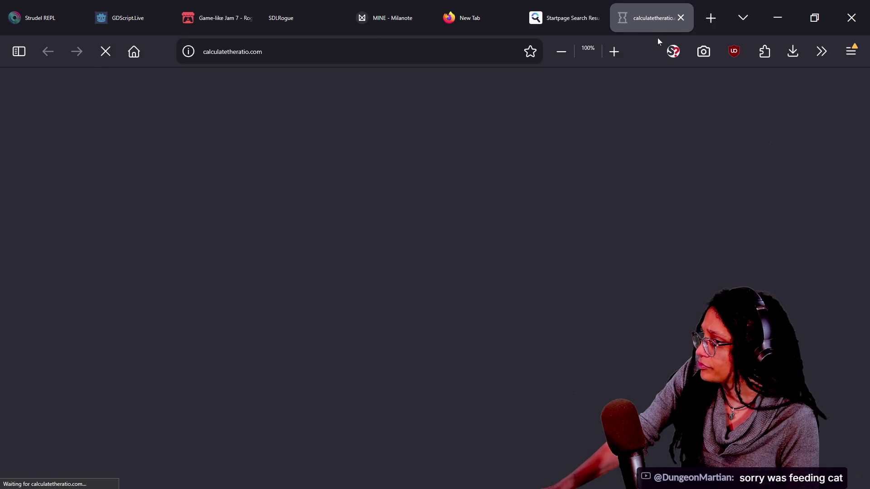
pyautogui.click(680, 19)
pyautogui.doubleClick(152, 36)
pyautogui.press('BackSpace')
# - Search 'resolution calculator size 3x' and review the scottgriv Resolution Scale Calculator
pyautogui.press('Return')
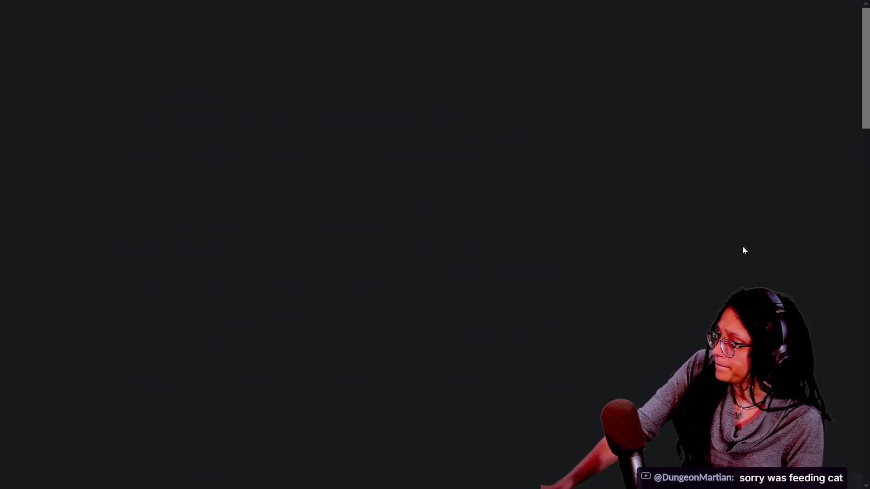
pyautogui.scroll(-3, 227, 279)
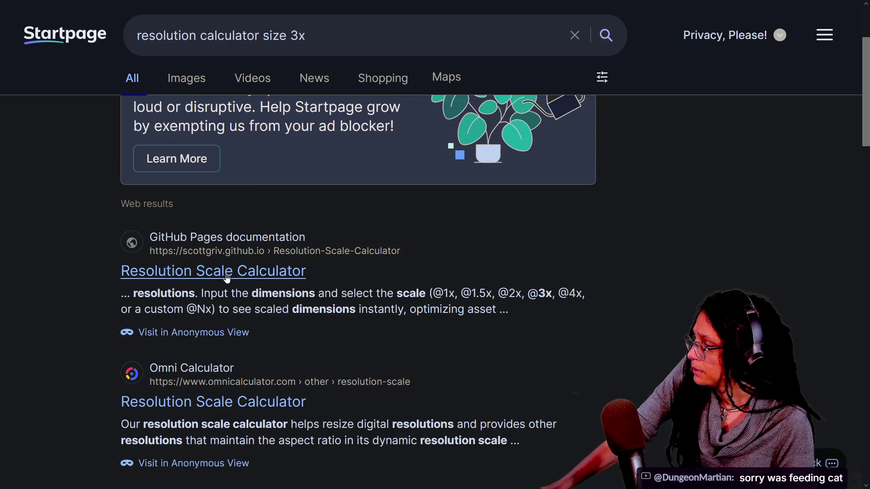
pyautogui.click(227, 277)
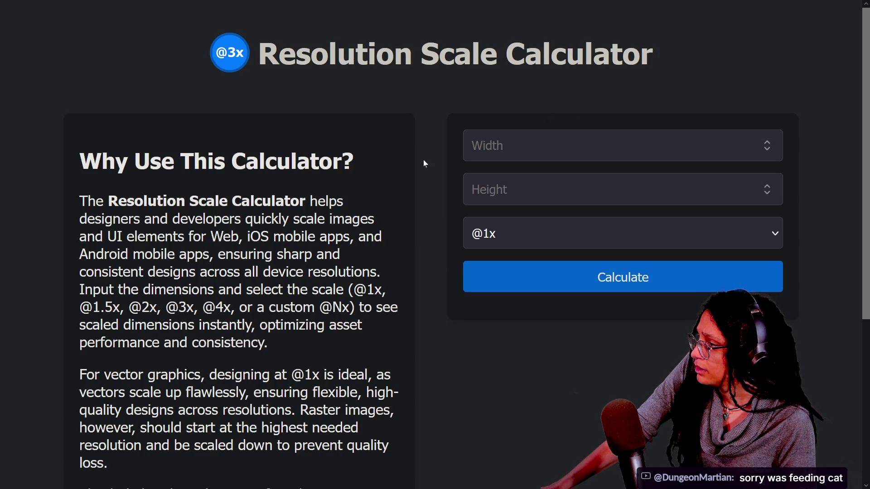
pyautogui.scroll(-5, 425, 163)
pyautogui.scroll(5, 425, 163)
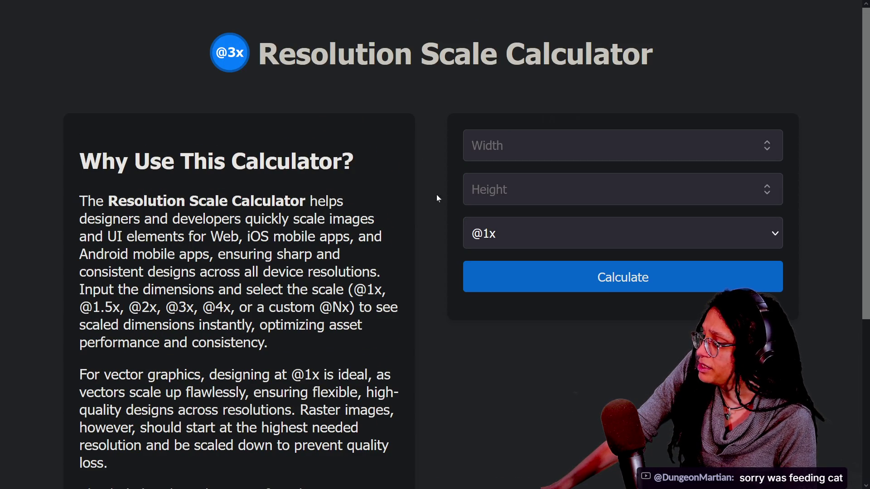
pyautogui.moveTo(634, 2)
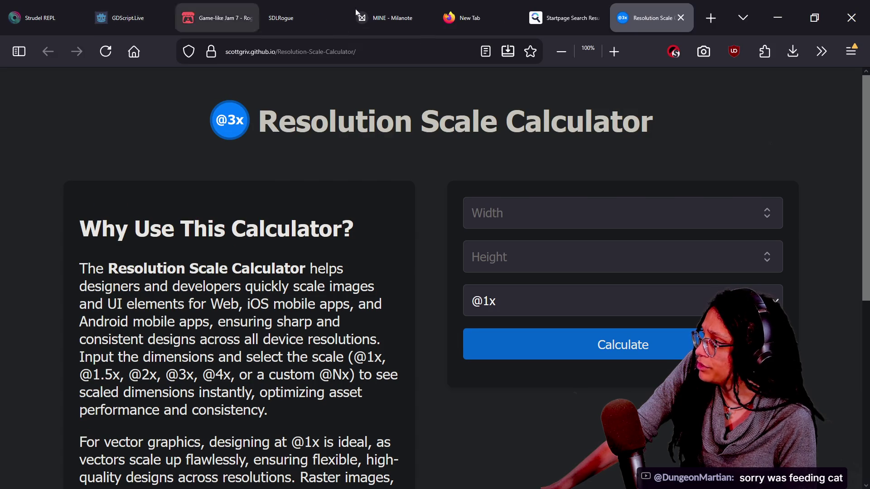
pyautogui.click(681, 18)
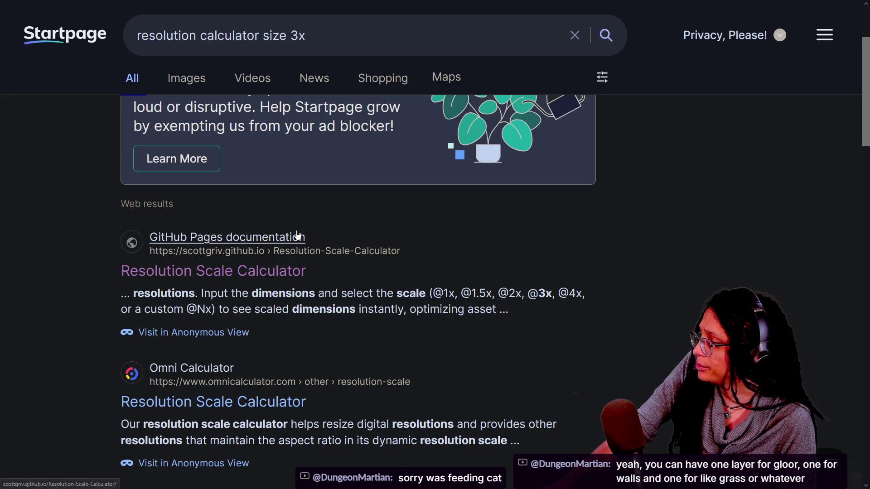
# - Review the Omni Calculator and bneijt.nl resolution scale pages, returning to the results
pyautogui.scroll(-3, 297, 230)
pyautogui.click(301, 290)
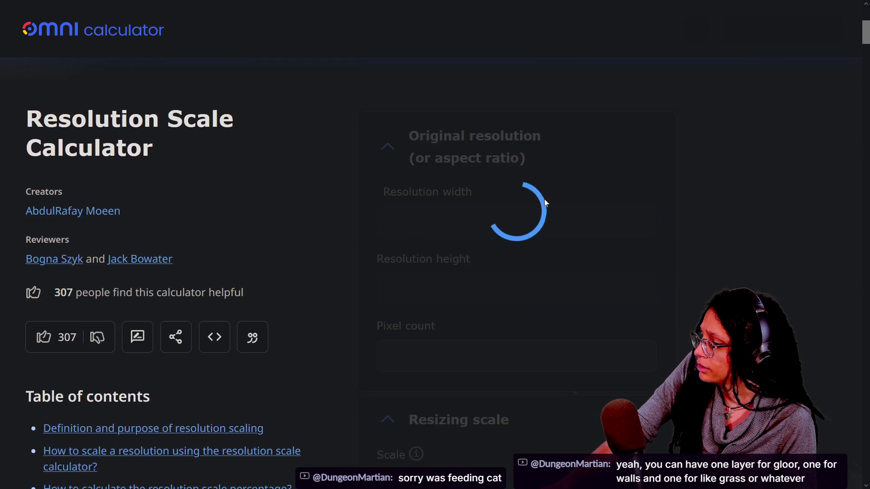
pyautogui.moveTo(571, 4)
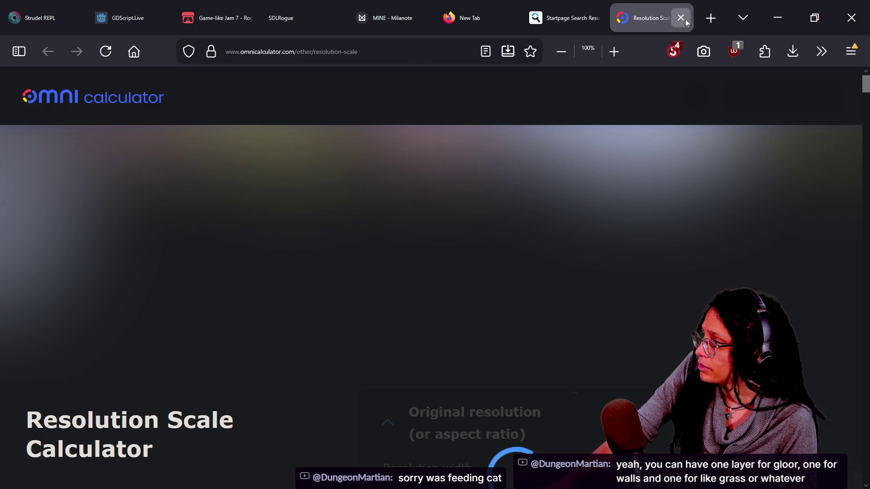
pyautogui.click(686, 20)
pyautogui.scroll(-5, 335, 265)
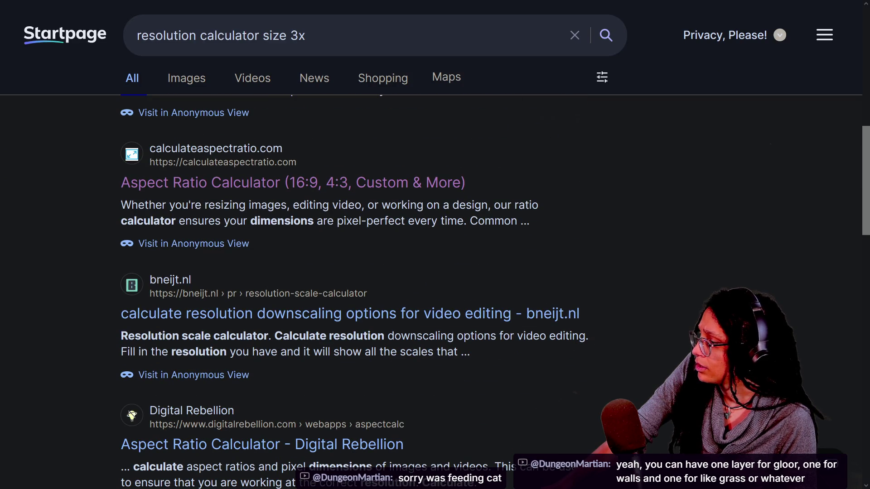
pyautogui.click(576, 311)
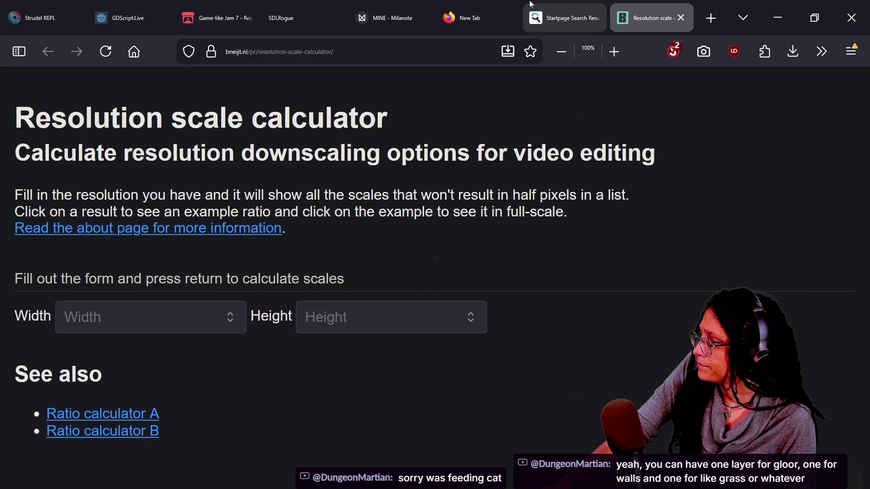
pyautogui.click(531, 9)
# - Review the Digital Rebellion Aspect Ratio Calculator, then return to the results
pyautogui.scroll(-4, 325, 317)
pyautogui.click(325, 322)
pyautogui.moveTo(685, 3)
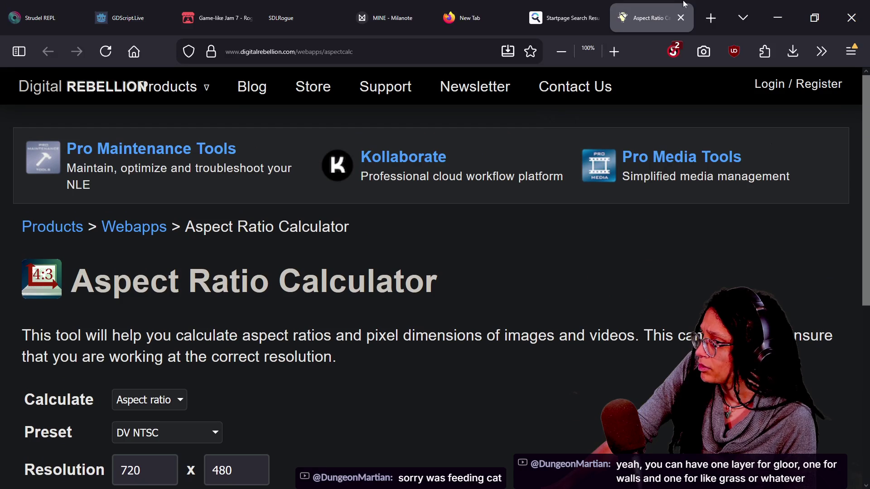
pyautogui.click(567, 17)
pyautogui.scroll(-2, 272, 317)
pyautogui.scroll(-3, 398, 234)
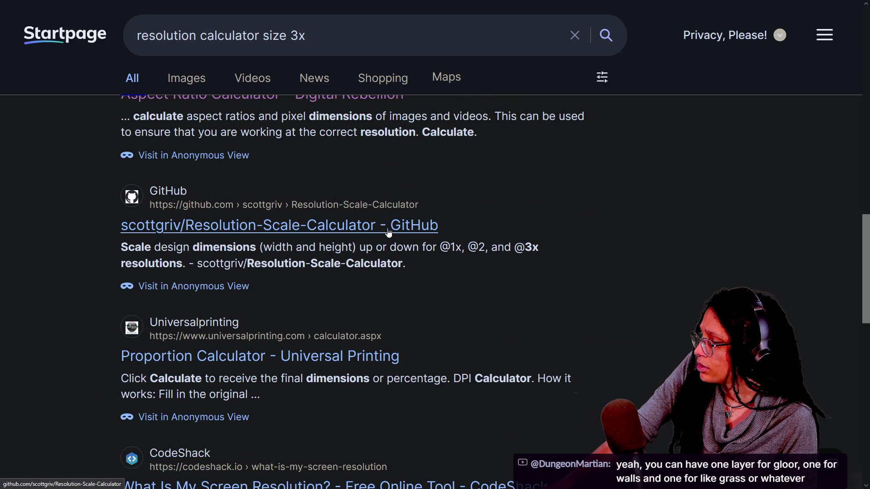
pyautogui.moveTo(419, 247); pyautogui.dragTo(290, 324)
pyautogui.scroll(-2, 315, 239)
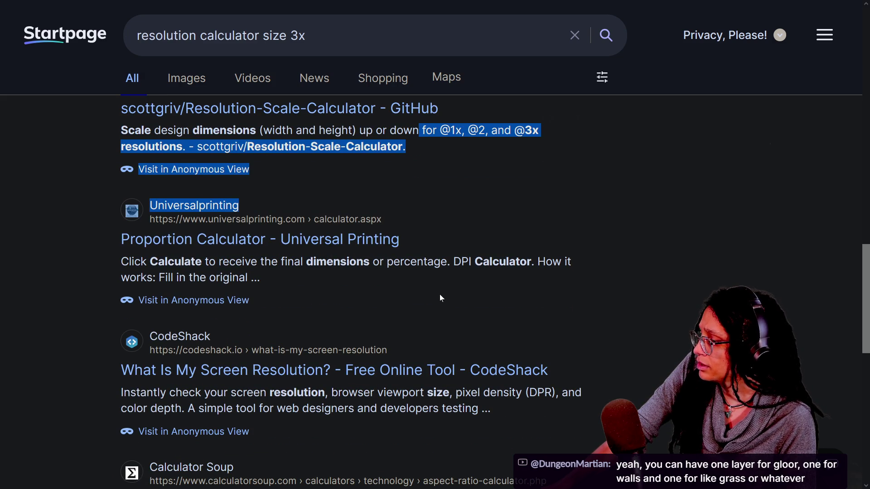
pyautogui.click(410, 374)
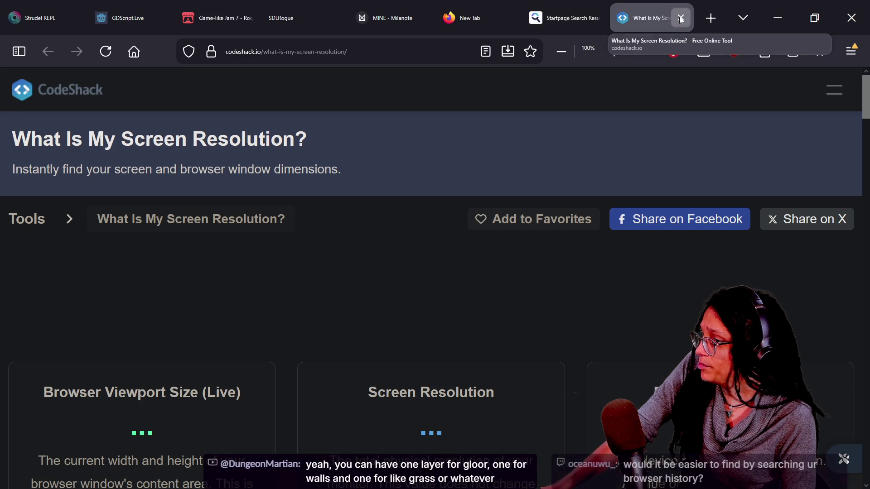
pyautogui.hotkey('alt', 'Left')
pyautogui.scroll(-2, 335, 225)
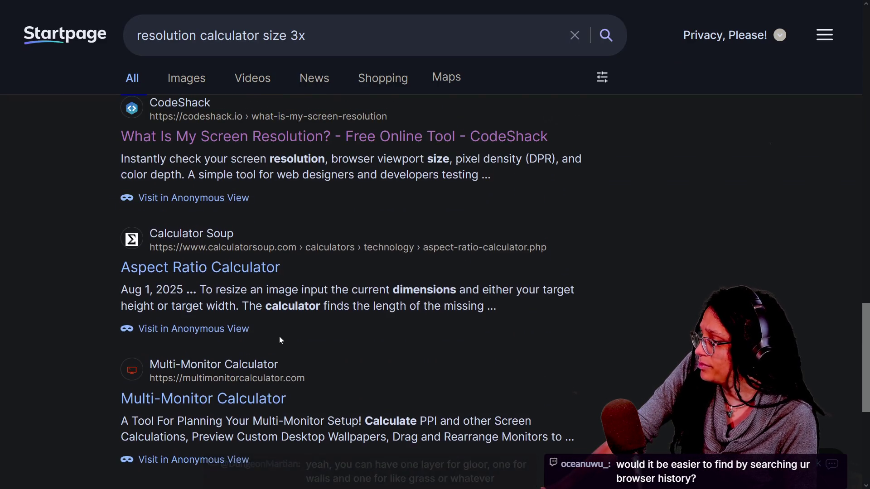
pyautogui.scroll(-3, 279, 336)
pyautogui.click(484, 415)
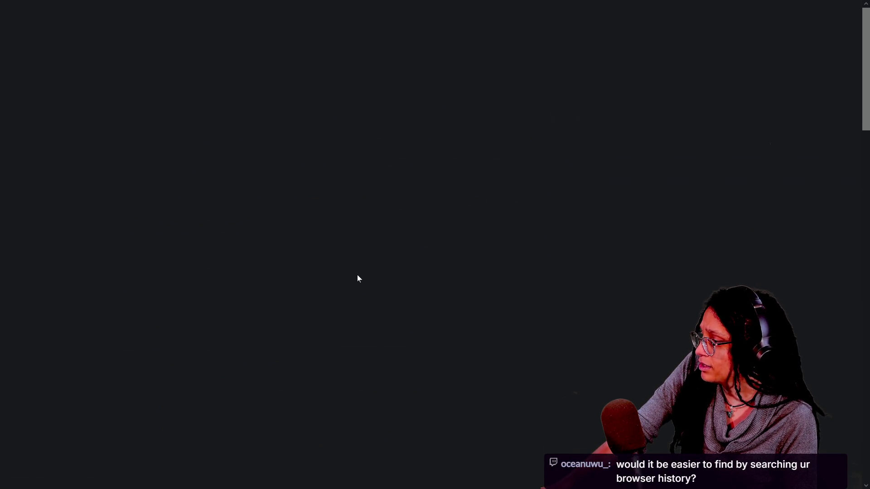
pyautogui.scroll(-10, 357, 274)
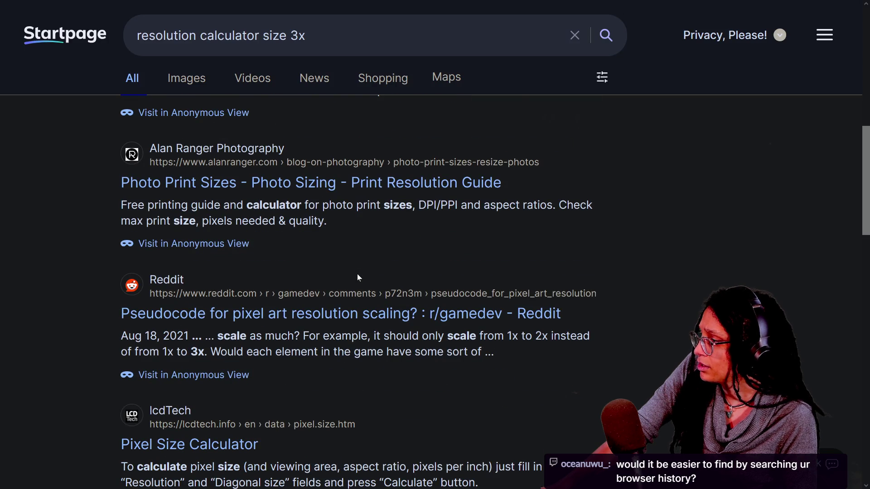
pyautogui.scroll(3, 357, 274)
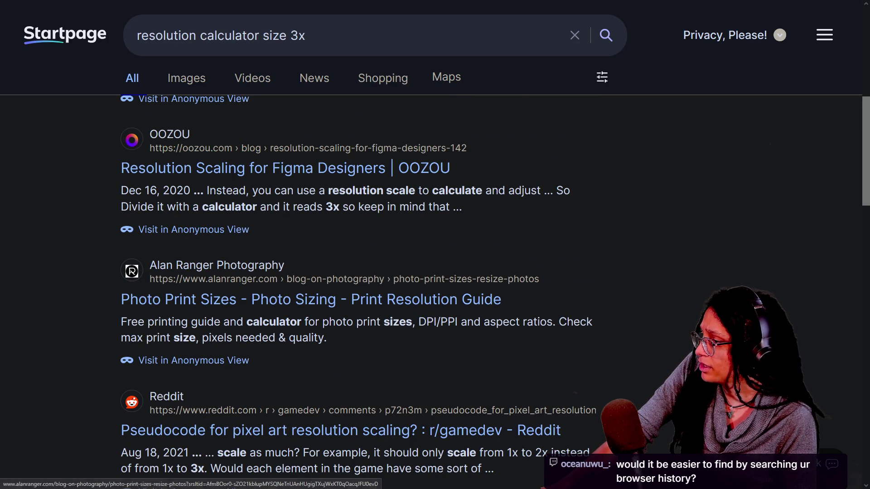
pyautogui.scroll(-10, 401, 235)
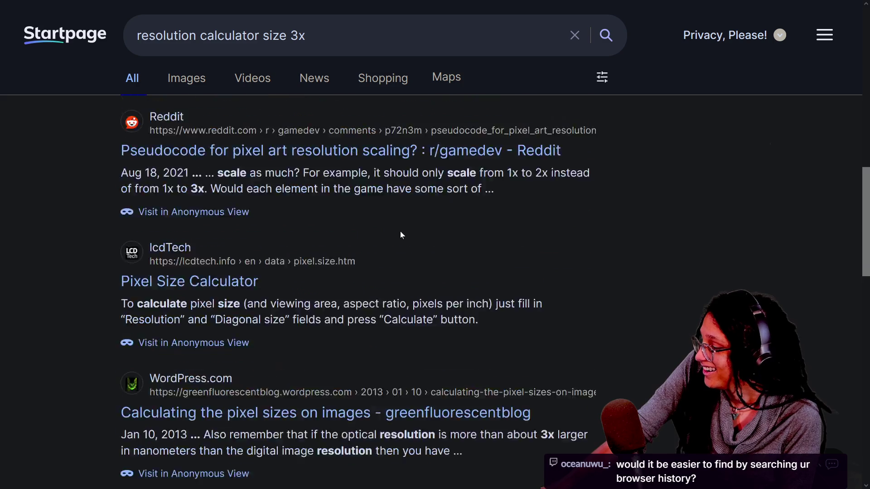
pyautogui.scroll(-7, 401, 235)
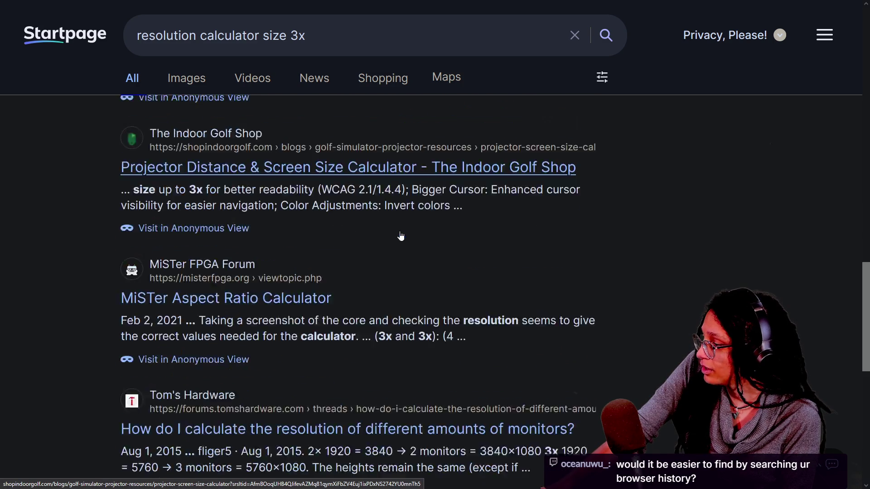
pyautogui.scroll(-5, 362, 319)
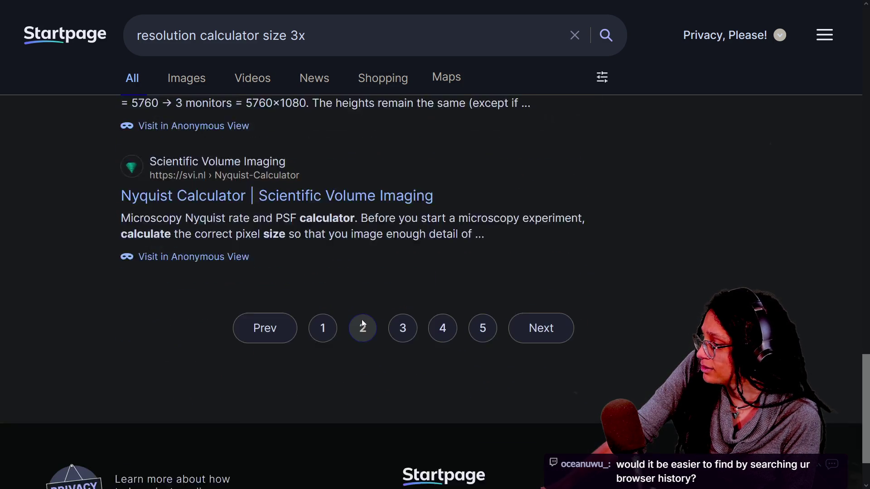
pyautogui.click(330, 307)
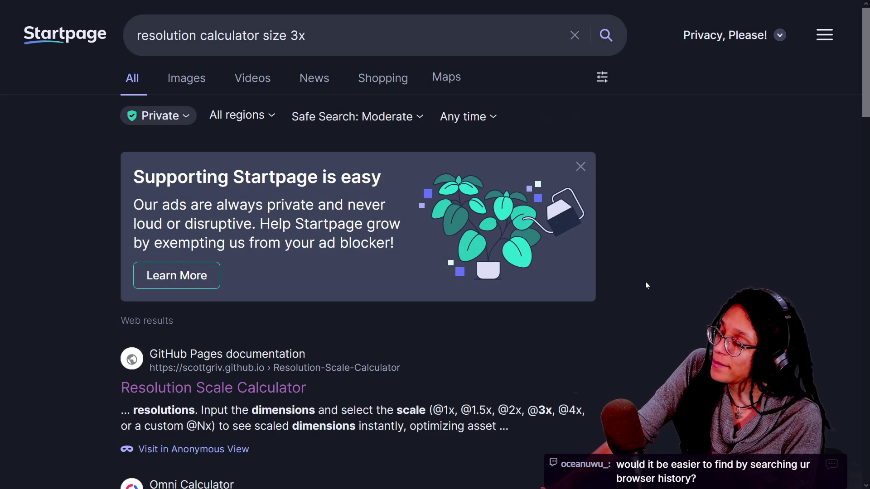
pyautogui.scroll(-2, 645, 282)
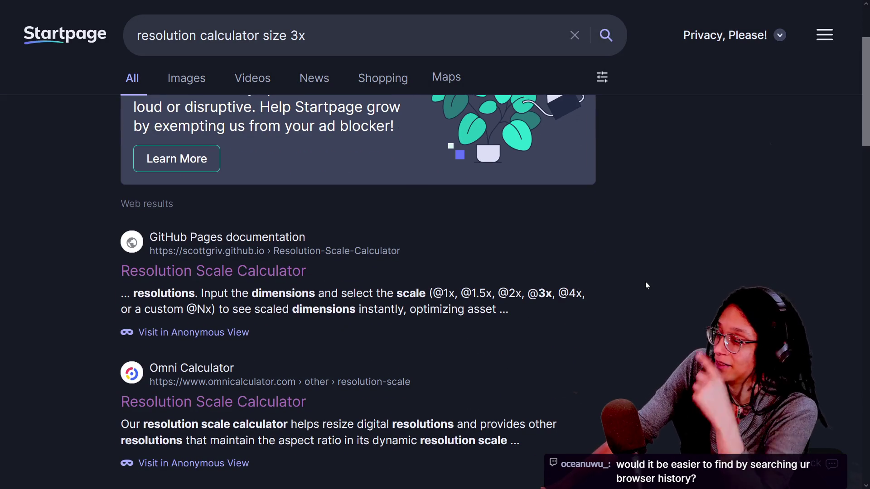
pyautogui.scroll(-1, 475, 314)
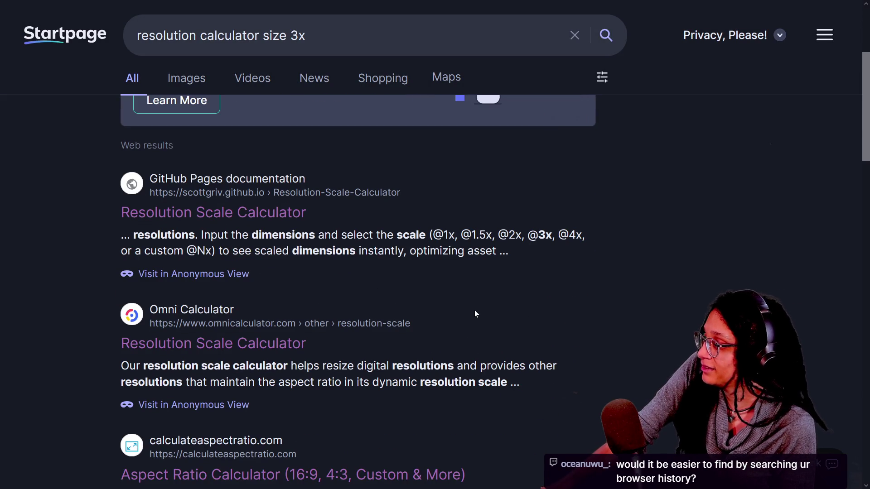
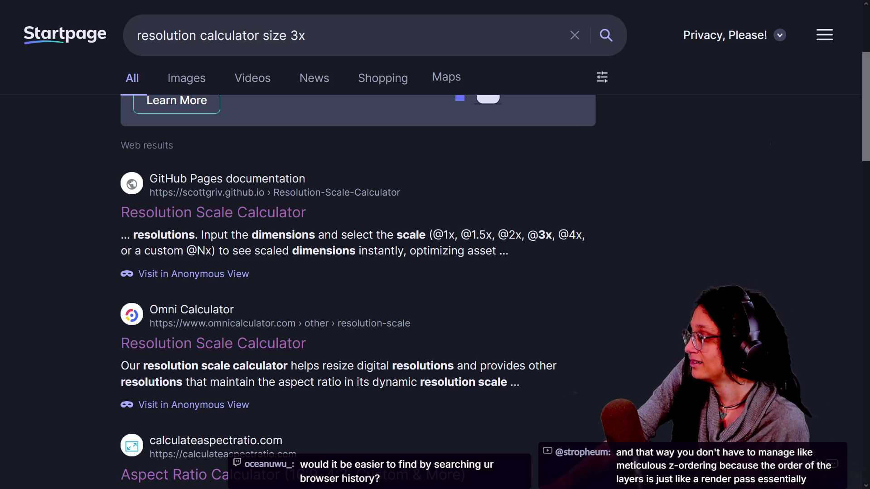
# - Look over the Omni Calculator resolution scale result, then close it
pyautogui.click(162, 347)
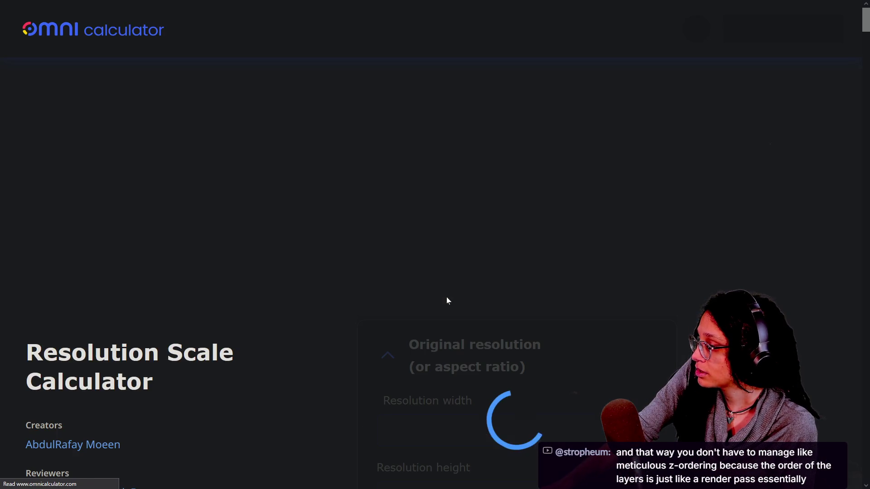
pyautogui.scroll(-4, 598, 167)
pyautogui.scroll(-1, 715, 176)
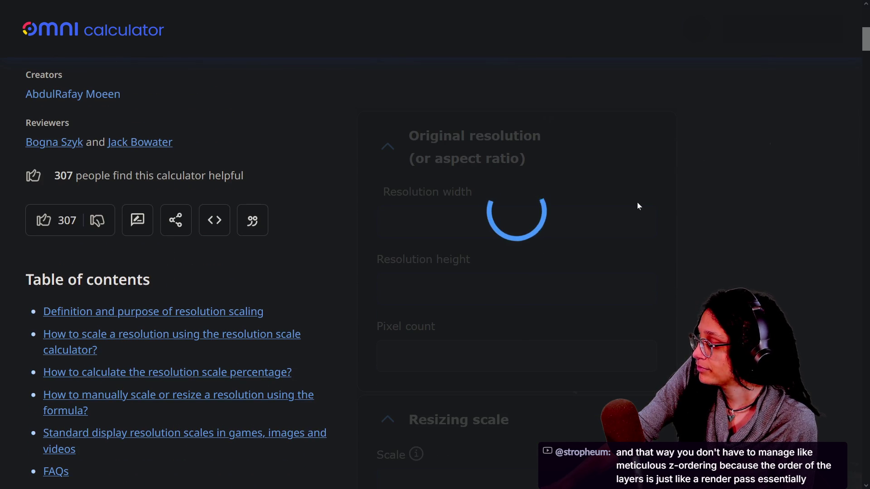
pyautogui.moveTo(531, 1)
pyautogui.click(680, 18)
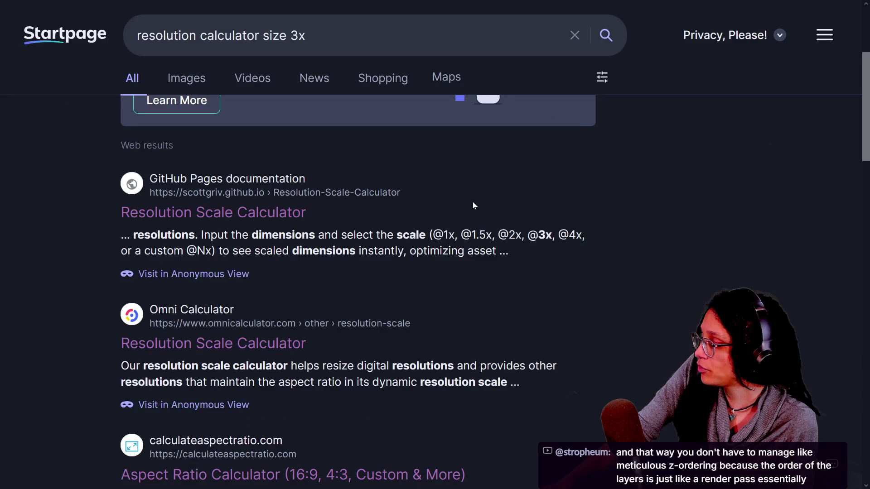
# - Check the calculateaspectratio.com and bneijt.nl calculators, then reopen Omni Calculator's Resolution Scale Calculator
pyautogui.scroll(-3, 395, 328)
pyautogui.click(393, 356)
pyautogui.scroll(-2, 467, 313)
pyautogui.scroll(3, 468, 318)
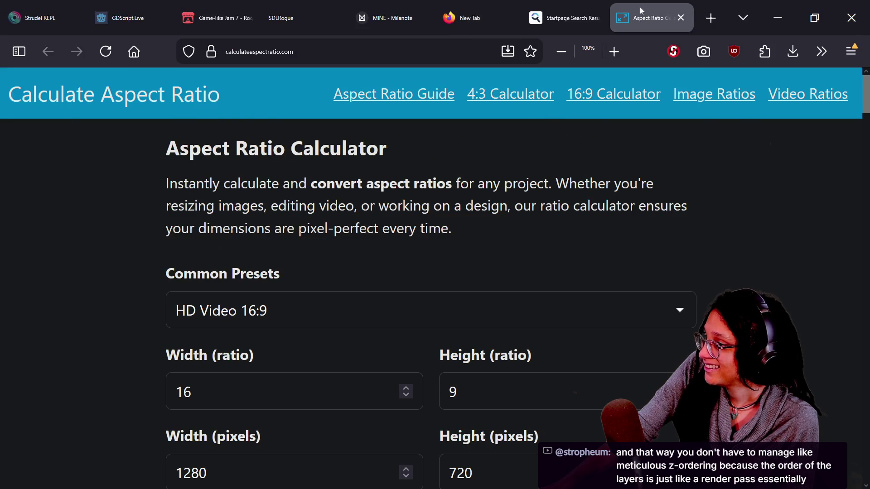
pyautogui.click(690, 15)
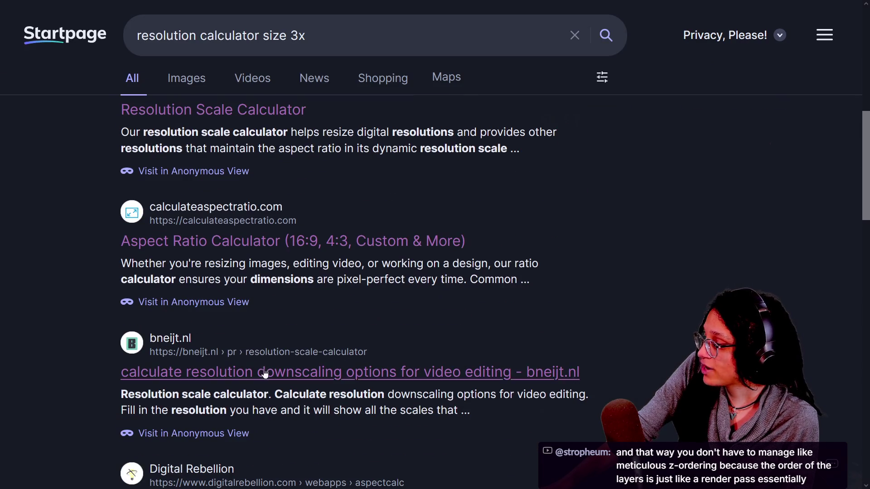
pyautogui.click(319, 373)
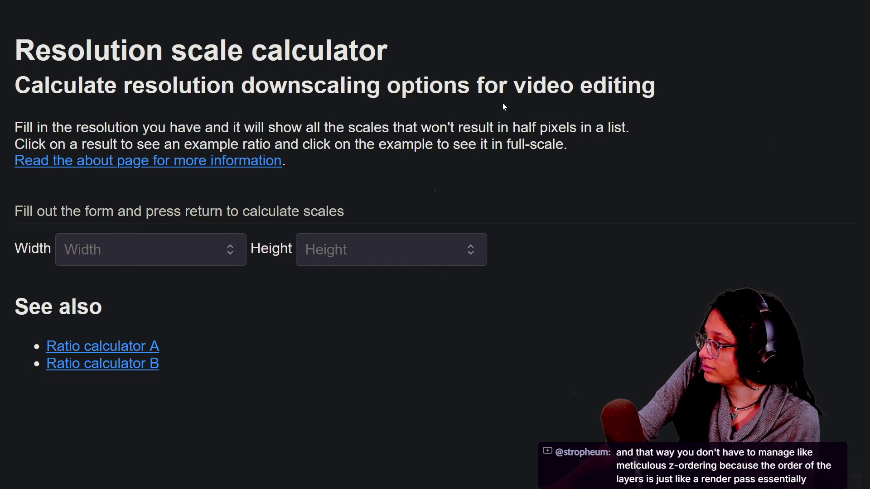
pyautogui.click(689, 15)
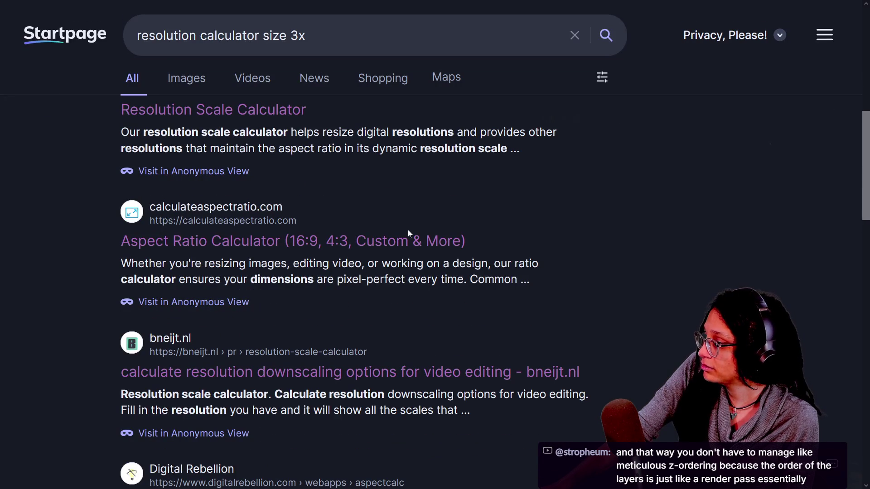
pyautogui.scroll(5, 408, 230)
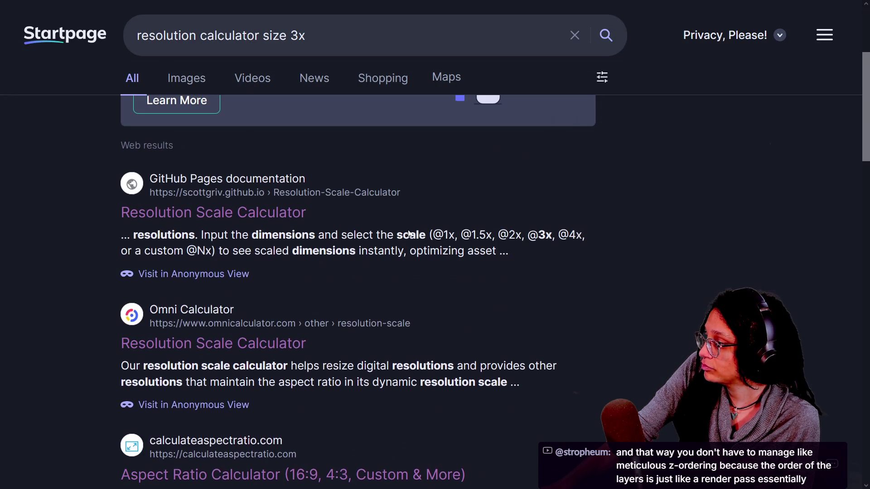
pyautogui.click(276, 351)
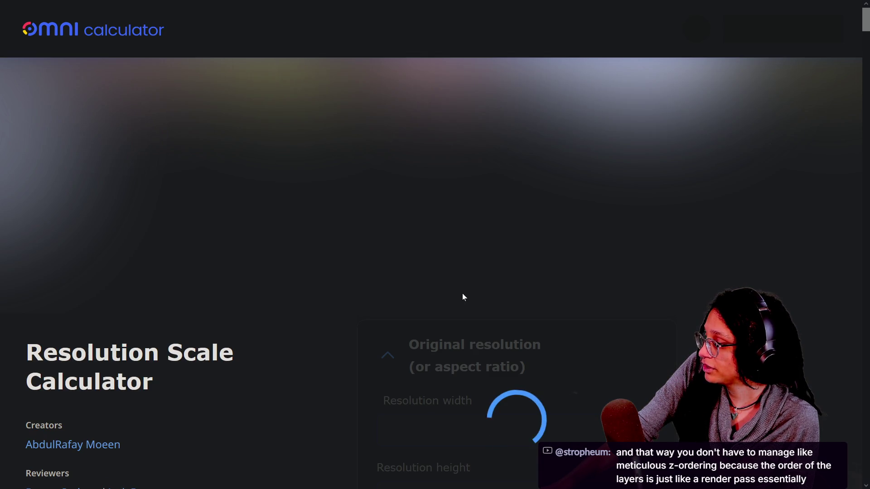
pyautogui.moveTo(633, 27)
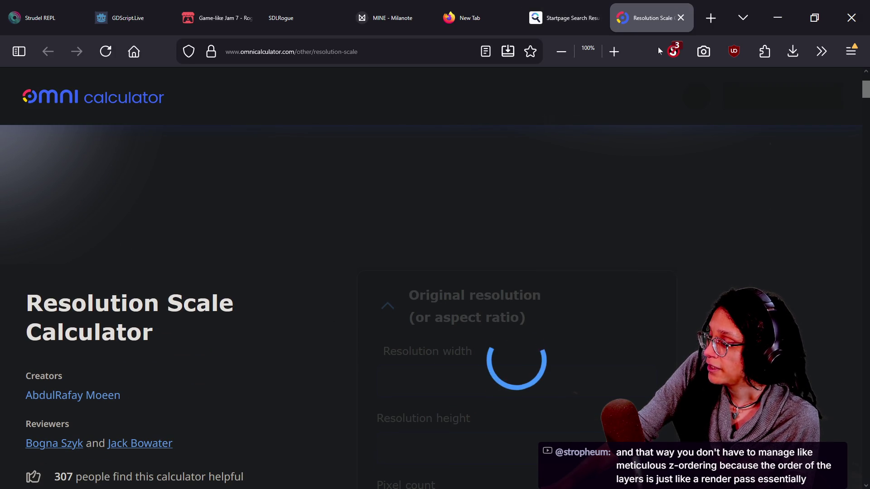
pyautogui.click(673, 51)
pyautogui.click(298, 111)
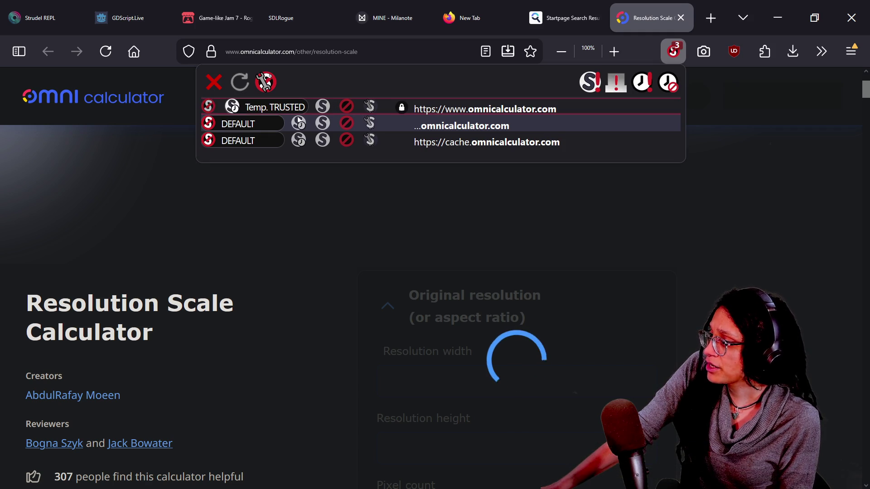
pyautogui.click(298, 123)
pyautogui.click(299, 143)
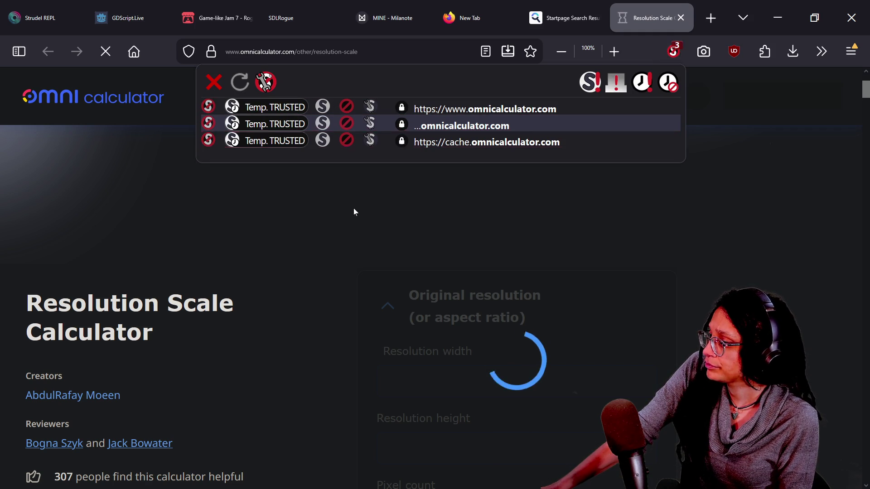
pyautogui.click(353, 208)
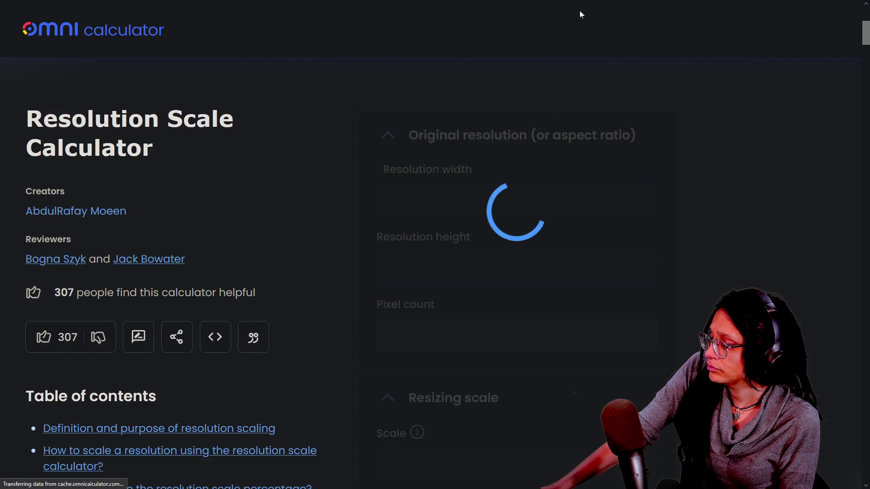
# - Recheck the NoScript permissions list to confirm the omnicalculator.com entries are trusted
pyautogui.moveTo(580, 10)
pyautogui.click(673, 51)
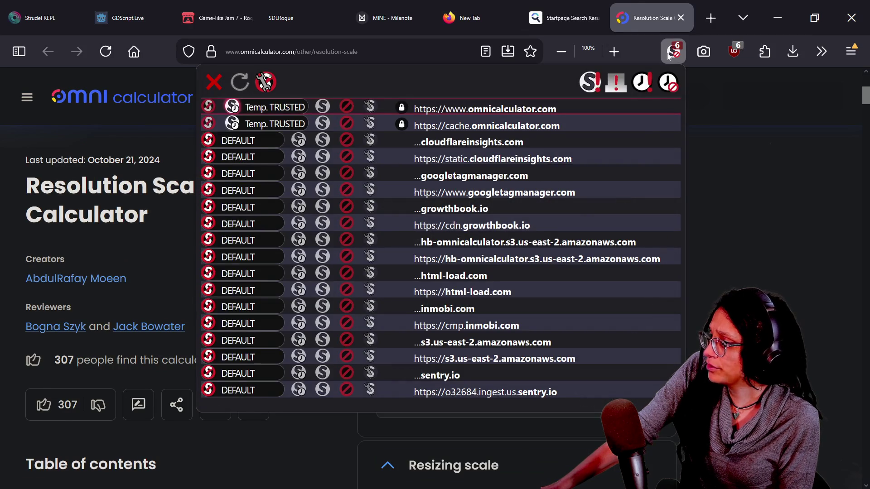
pyautogui.click(730, 119)
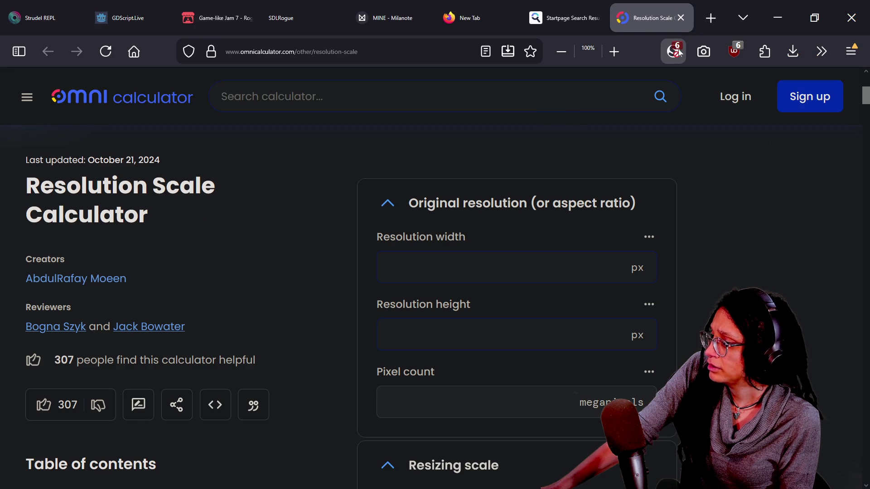
pyautogui.click(674, 53)
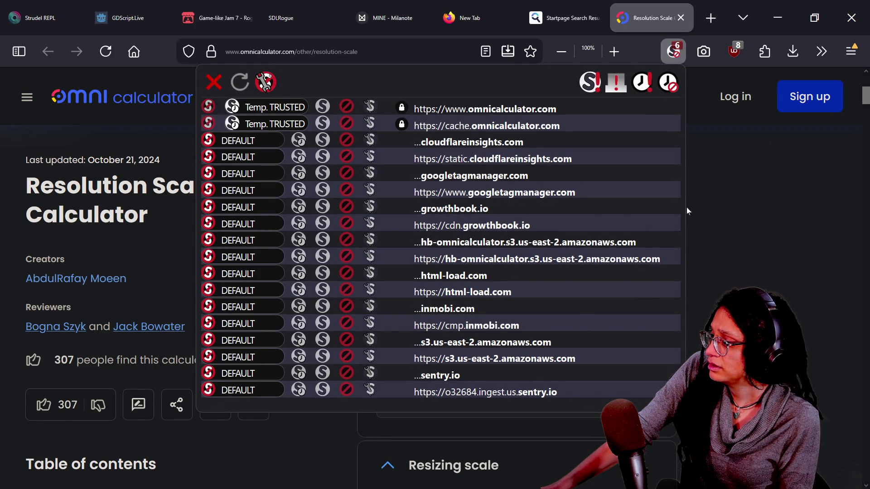
pyautogui.click(711, 215)
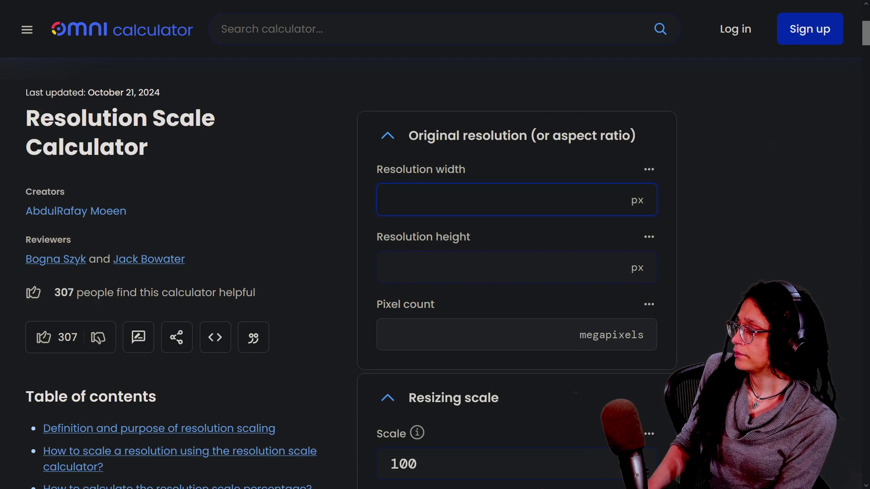
pyautogui.write('1929')
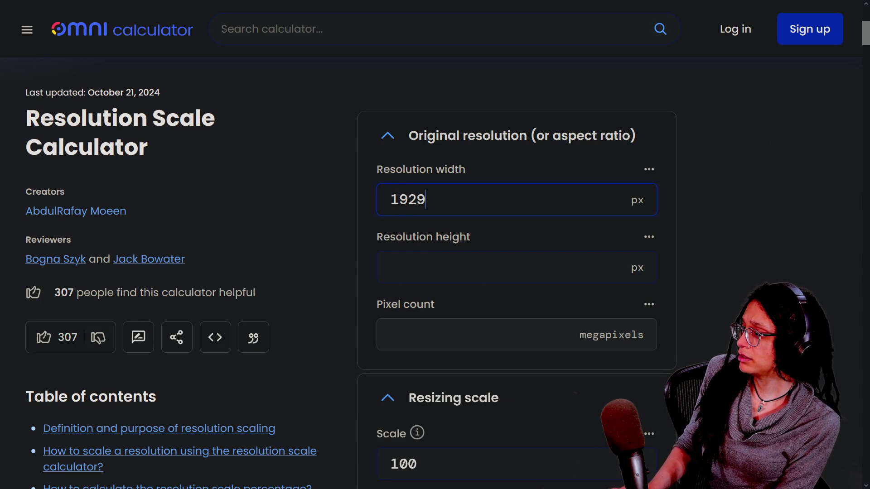
# - Enter 1080 as the resolution height and clear the default Scale of 100
pyautogui.click(408, 267)
pyautogui.write('1080')
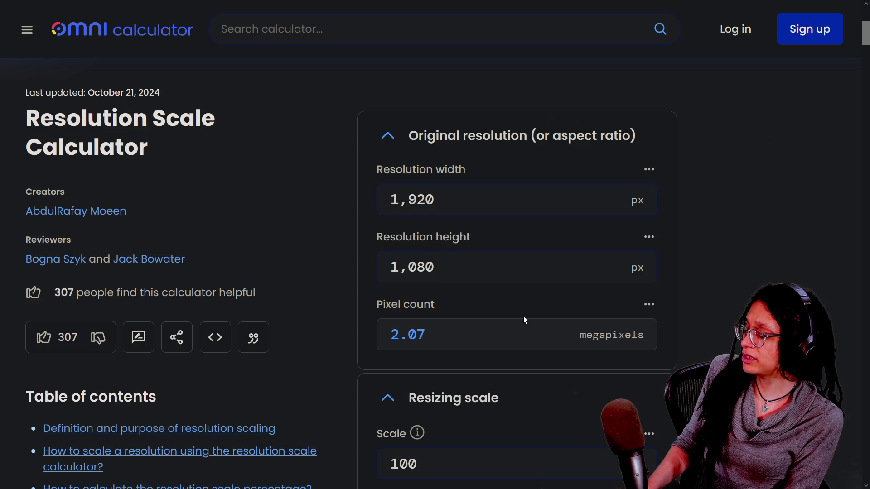
pyautogui.scroll(-3, 523, 316)
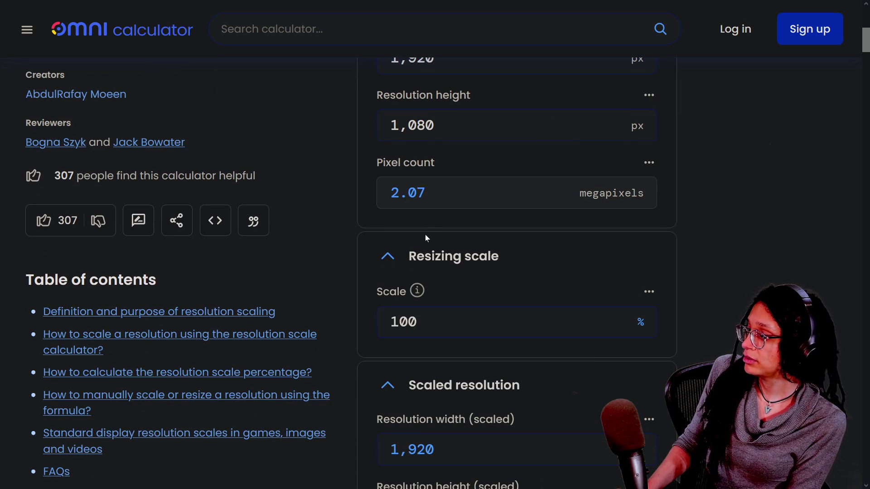
pyautogui.doubleClick(408, 322)
pyautogui.press('BackSpace')
pyautogui.write('50')
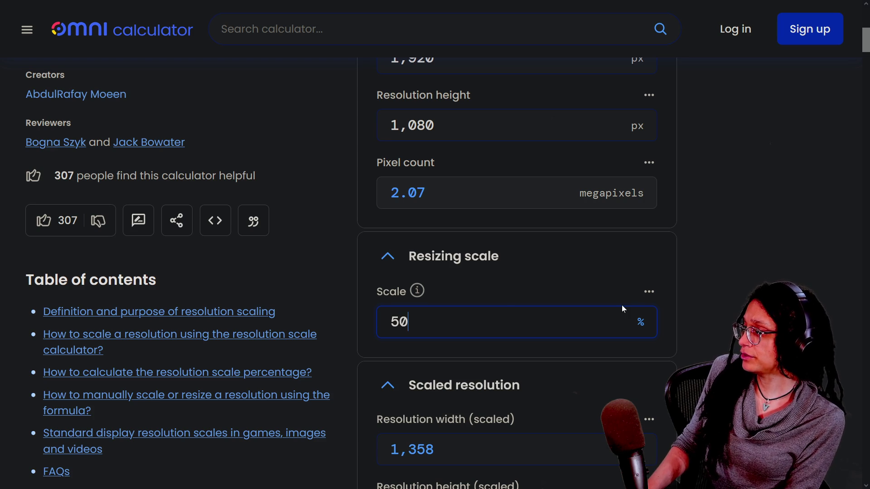
pyautogui.scroll(-5, 621, 313)
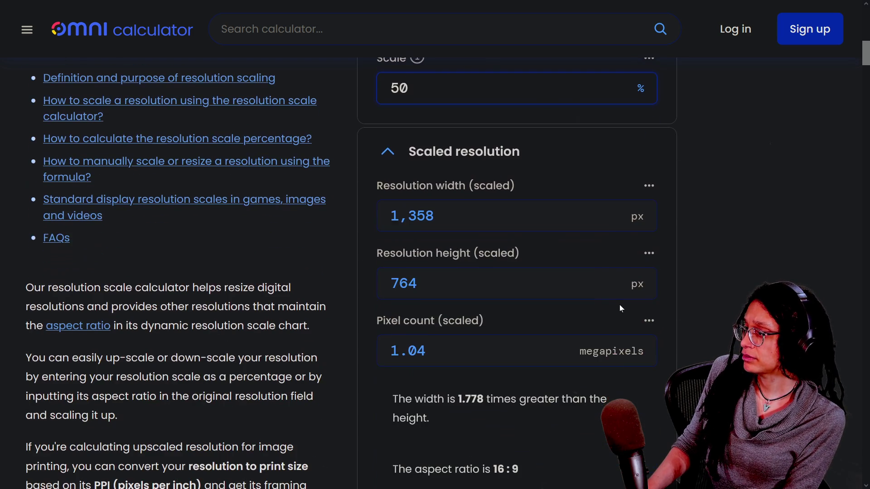
pyautogui.scroll(1, 435, 272)
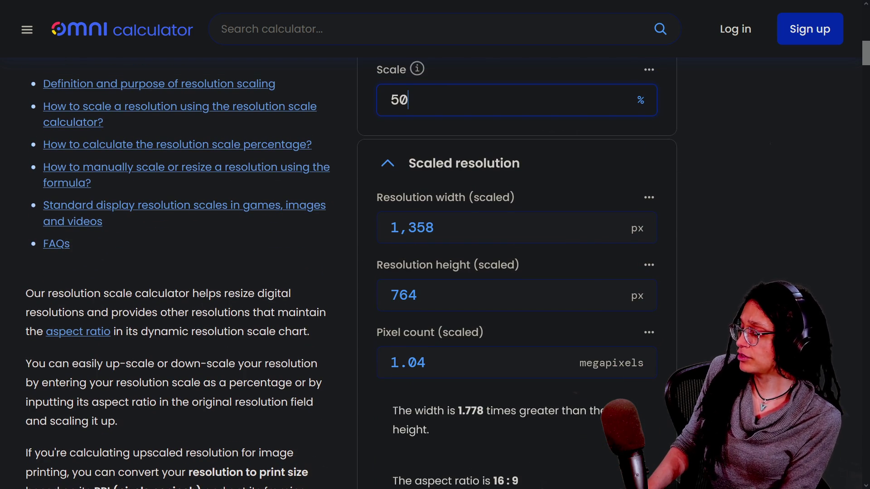
# - Try Scale values of 10, 5, 68, 9 and 10%
pyautogui.press('BackSpace')
pyautogui.write('10')
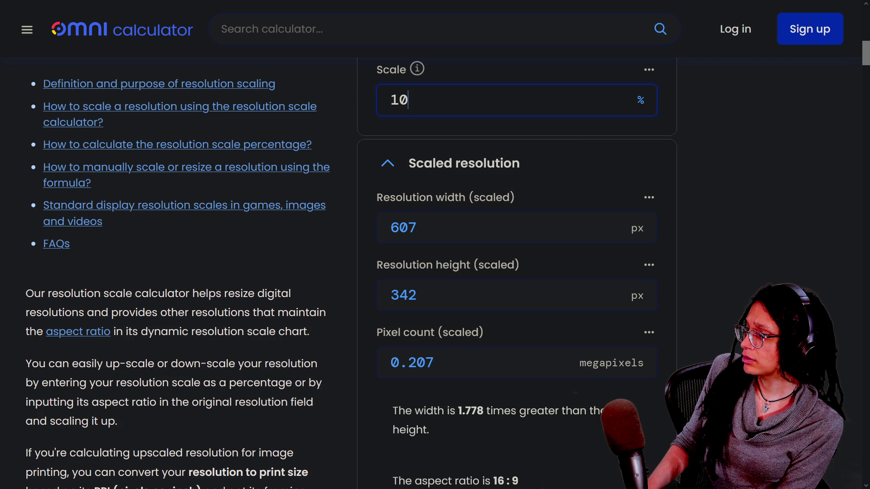
pyautogui.press('BackSpace')
pyautogui.write('5')
pyautogui.press('BackSpace')
pyautogui.write('6')
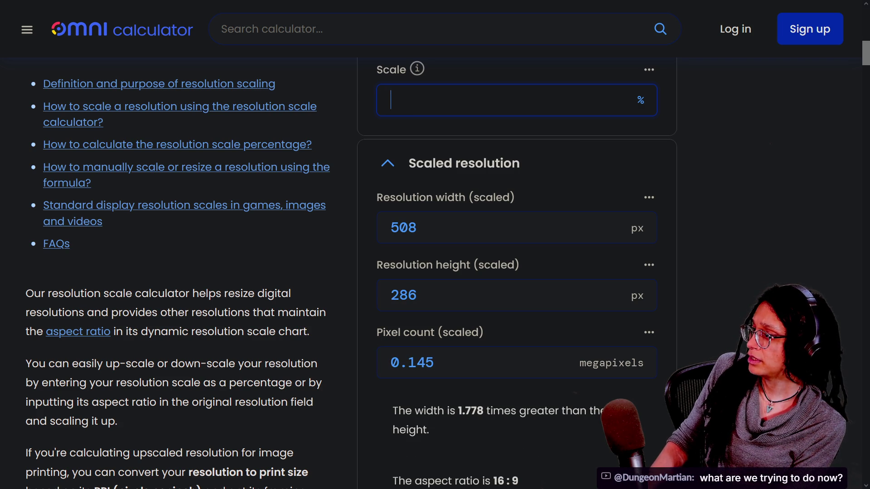
pyautogui.write('8')
pyautogui.press('BackSpace')
pyautogui.write('9')
pyautogui.press('BackSpace')
pyautogui.write('10')
# - Try Scale values of 4, 5 and 6%, then clear the field again
pyautogui.press('BackSpace')
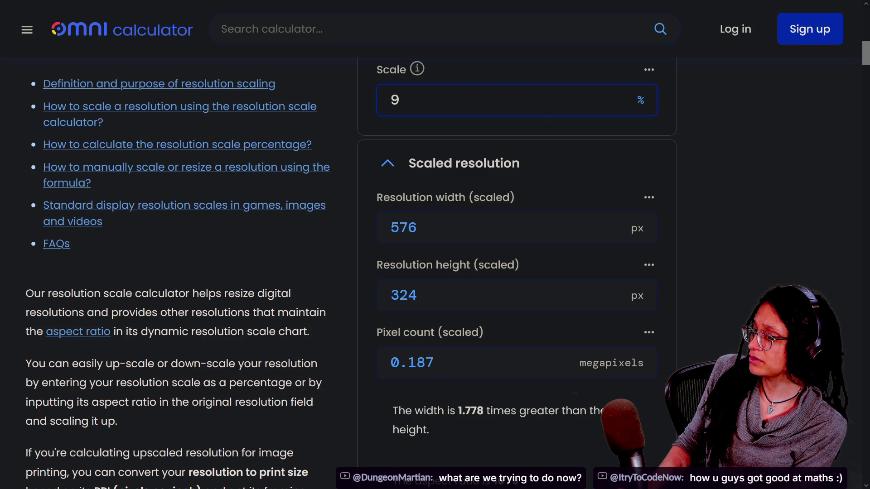
pyautogui.press('BackSpace')
pyautogui.write('4')
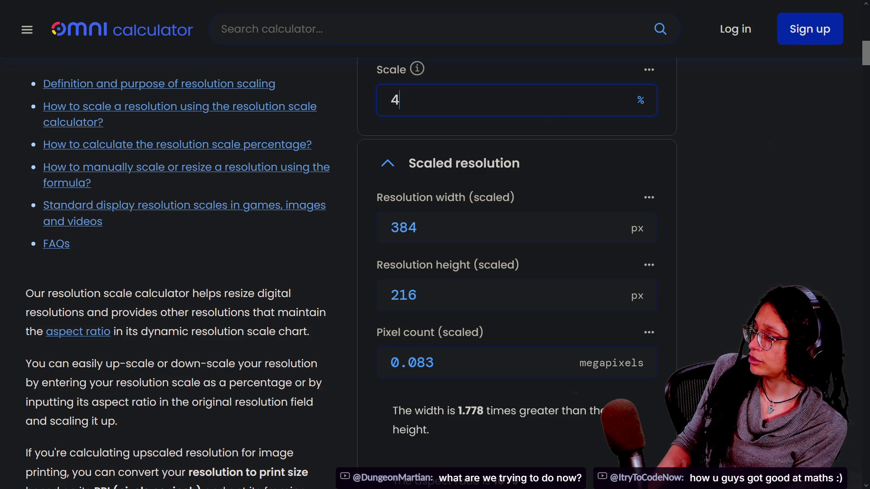
pyautogui.press('BackSpace')
pyautogui.write('5')
pyautogui.press('BackSpace')
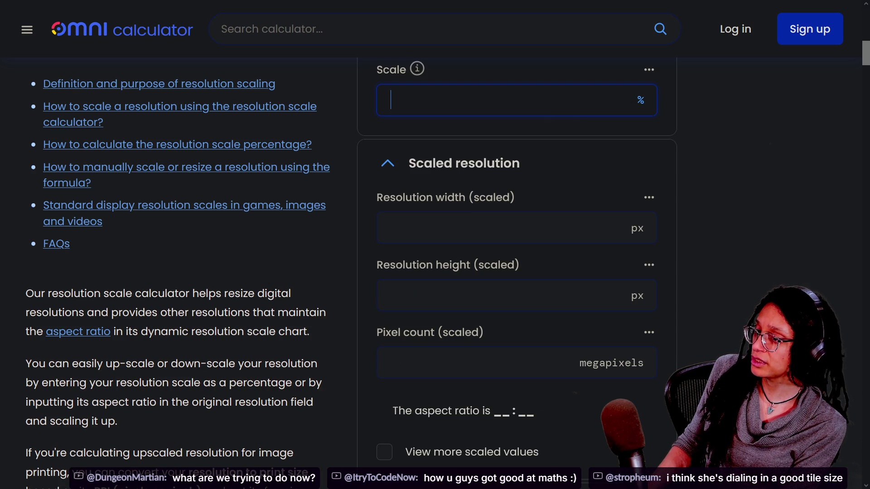
pyautogui.write('5')
pyautogui.press('BackSpace')
pyautogui.write('6')
pyautogui.press('BackSpace')
# - Step the Scale through 6, 7, 8, 9, 20 and 12%
pyautogui.write('6')
pyautogui.press('BackSpace')
pyautogui.write('7')
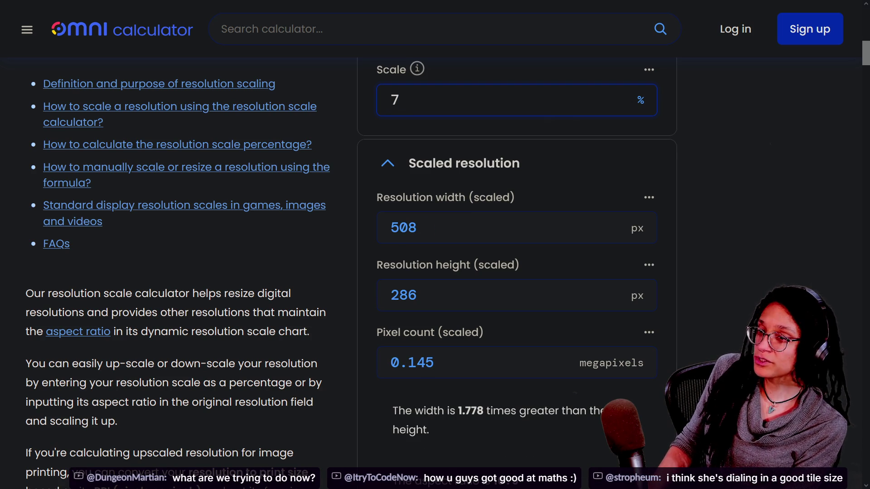
pyautogui.press('BackSpace')
pyautogui.write('8')
pyautogui.press('BackSpace')
pyautogui.write('9')
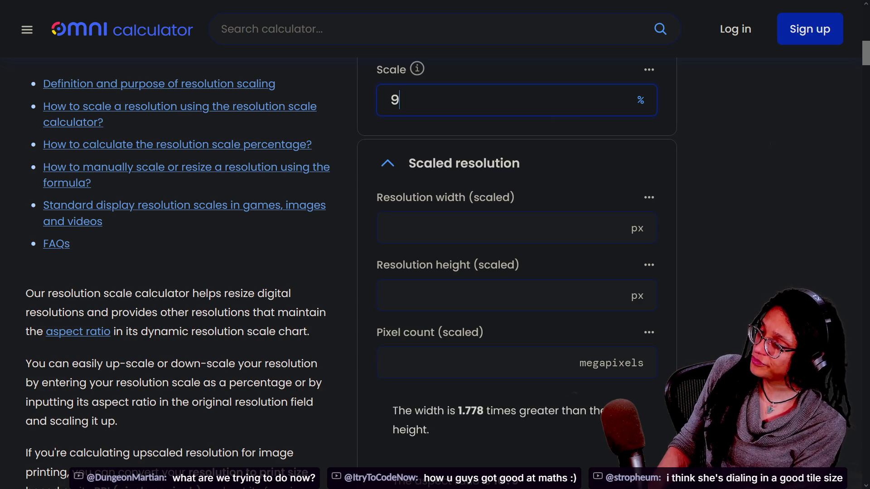
pyautogui.press('BackSpace')
pyautogui.write('9')
pyautogui.press('BackSpace')
pyautogui.write('20')
pyautogui.press('BackSpace')
pyautogui.press('BackSpace')
pyautogui.write('12')
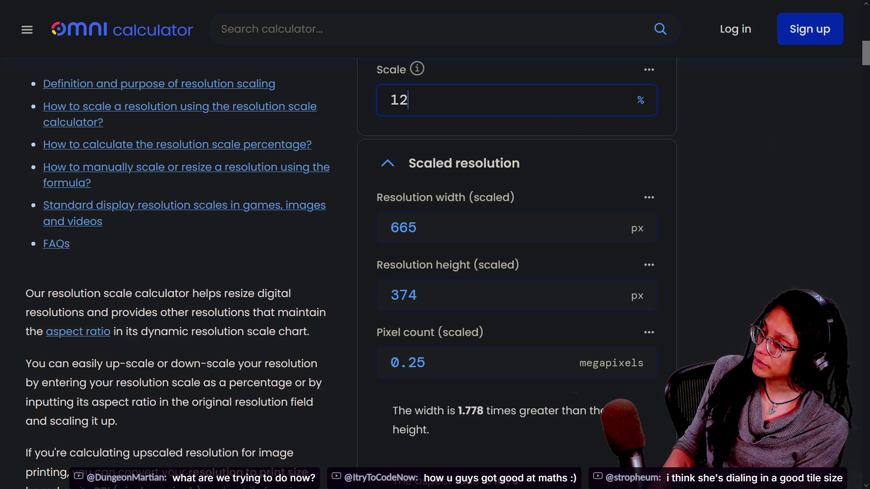
# - Step the Scale upward from 15% through 22%
pyautogui.press('BackSpace')
pyautogui.write('45')
pyautogui.press('BackSpace')
pyautogui.write('6')
pyautogui.press('BackSpace')
pyautogui.write('5')
pyautogui.press('BackSpace')
pyautogui.write('6')
pyautogui.press('BackSpace')
pyautogui.write('7')
pyautogui.press('BackSpace')
pyautogui.write('8')
pyautogui.press('BackSpace')
pyautogui.write('98')
pyautogui.press('BackSpace')
pyautogui.write('9')
pyautogui.press('BackSpace')
pyautogui.press('BackSpace')
pyautogui.write('20')
pyautogui.press('BackSpace')
pyautogui.write('21')
pyautogui.press('BackSpace')
pyautogui.press('BackSpace')
pyautogui.write('1')
pyautogui.press('BackSpace')
pyautogui.write('22')
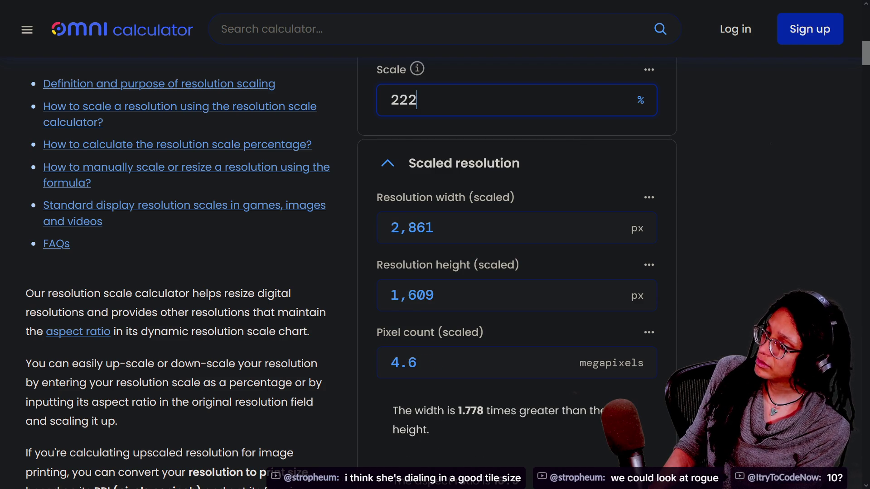
pyautogui.press('BackSpace')
pyautogui.press('BackSpace')
pyautogui.write('22')
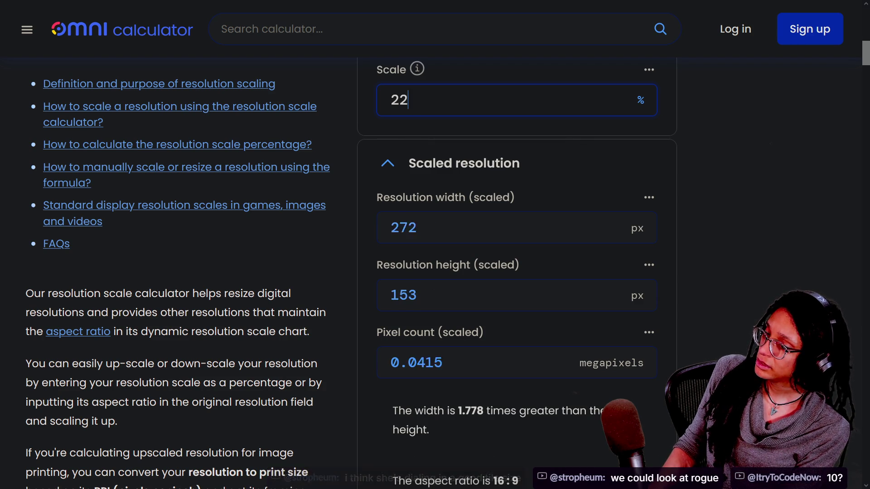
pyautogui.press('BackSpace')
pyautogui.press('BackSpace')
pyautogui.write('22')
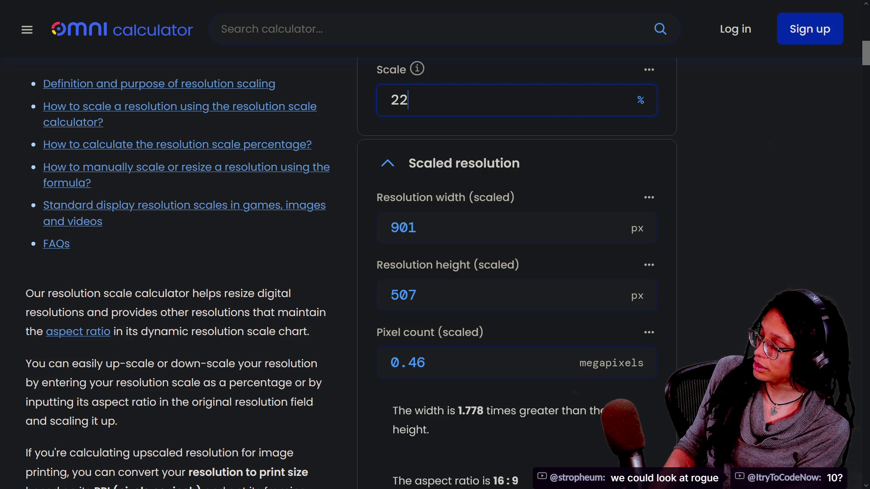
# - Try Scale values from 23% up to 28% and 30%
pyautogui.press('BackSpace')
pyautogui.press('BackSpace')
pyautogui.write('3')
pyautogui.press('BackSpace')
pyautogui.write('2')
pyautogui.press('BackSpace')
pyautogui.write('22')
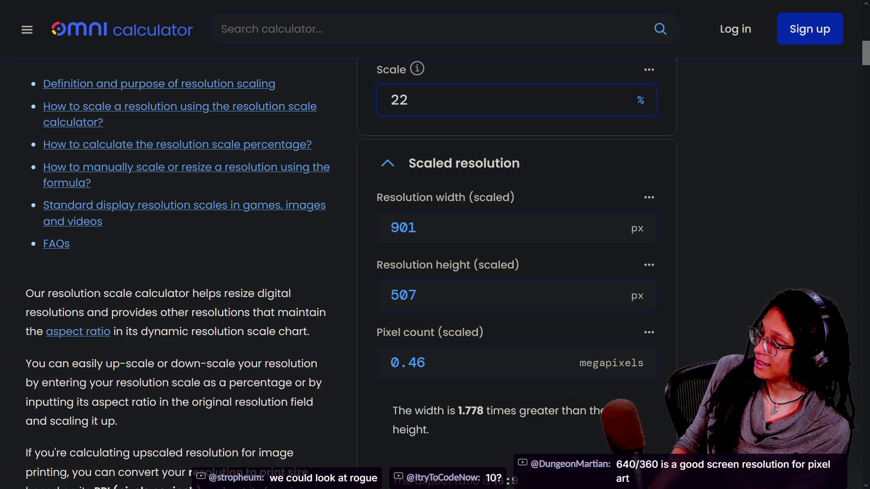
pyautogui.press('BackSpace')
pyautogui.write('3')
pyautogui.press('BackSpace')
pyautogui.write('3')
pyautogui.press('BackSpace')
pyautogui.write('4')
pyautogui.press('BackSpace')
pyautogui.write('6')
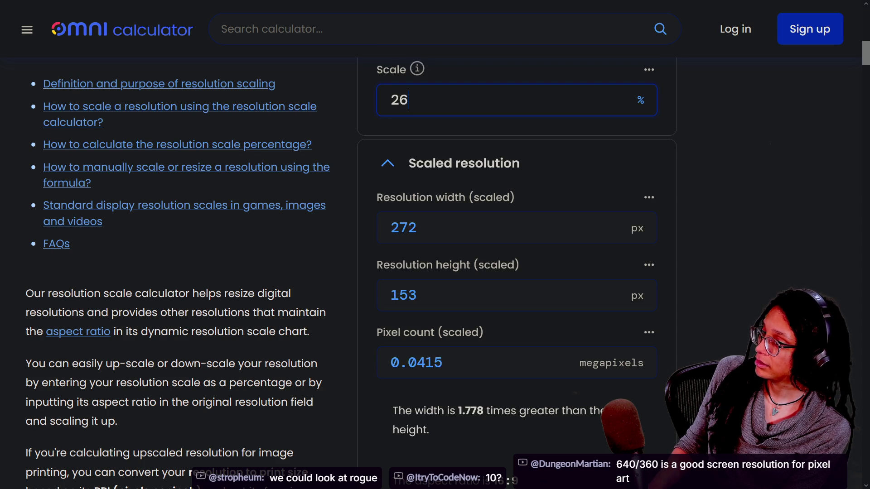
pyautogui.press('BackSpace')
pyautogui.write('6')
pyautogui.press('BackSpace')
pyautogui.write('6')
pyautogui.press('BackSpace')
pyautogui.write('5')
pyautogui.write('7')
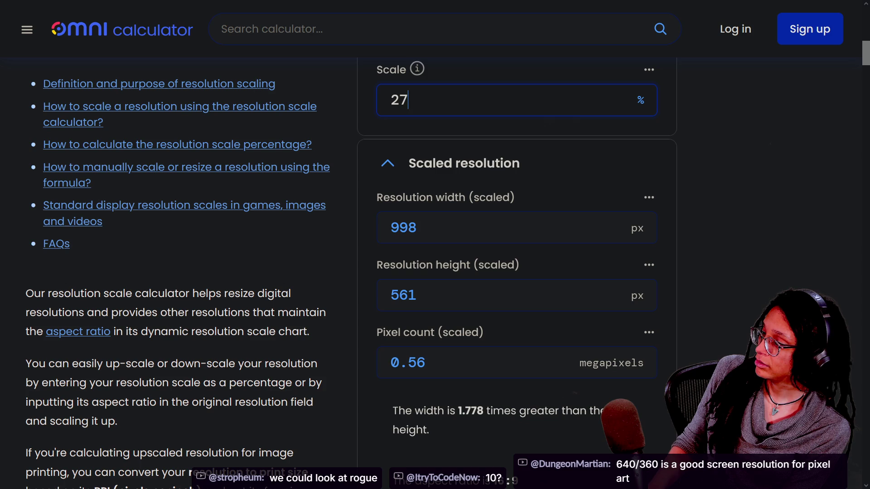
pyautogui.press('BackSpace')
pyautogui.write('8')
pyautogui.press('BackSpace')
pyautogui.press('BackSpace')
pyautogui.write('2')
# - Work back down through 20, 10, 15, 13 and 12% to 11%, then return to Godot
pyautogui.press('BackSpace')
pyautogui.write('30')
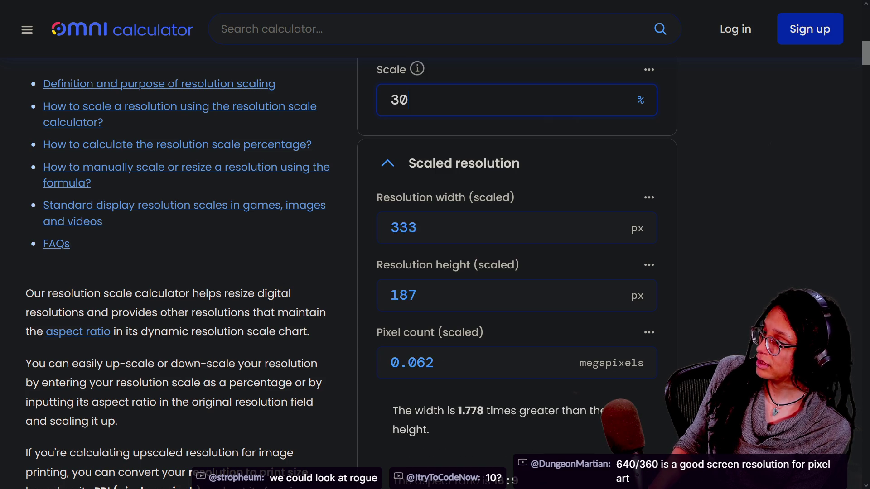
pyautogui.press('BackSpace')
pyautogui.press('BackSpace')
pyautogui.write('20')
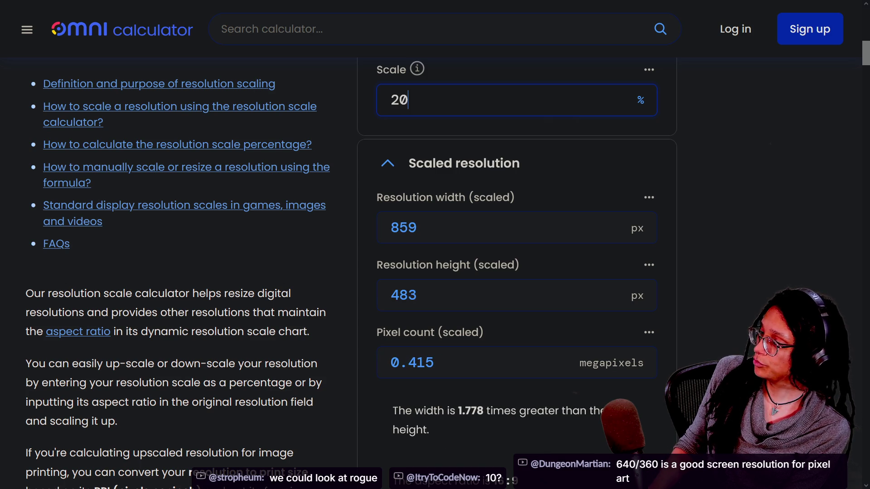
pyautogui.press('BackSpace')
pyautogui.write('10')
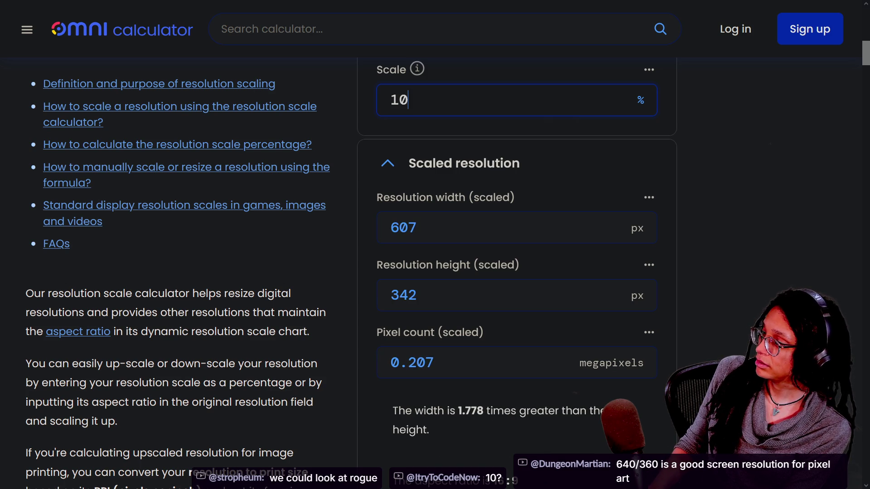
pyautogui.press('BackSpace')
pyautogui.write('5')
pyautogui.press('BackSpace')
pyautogui.write('3')
pyautogui.press('BackSpace')
pyautogui.write('2')
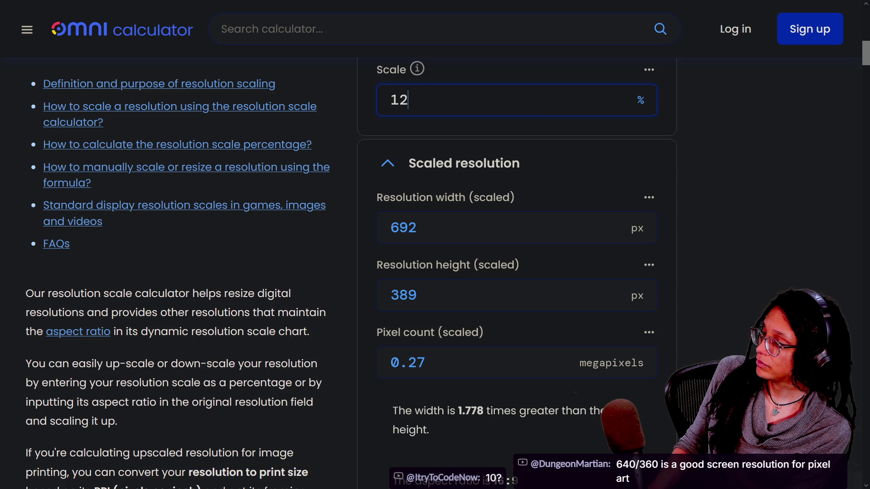
pyautogui.press('BackSpace')
pyautogui.write('1')
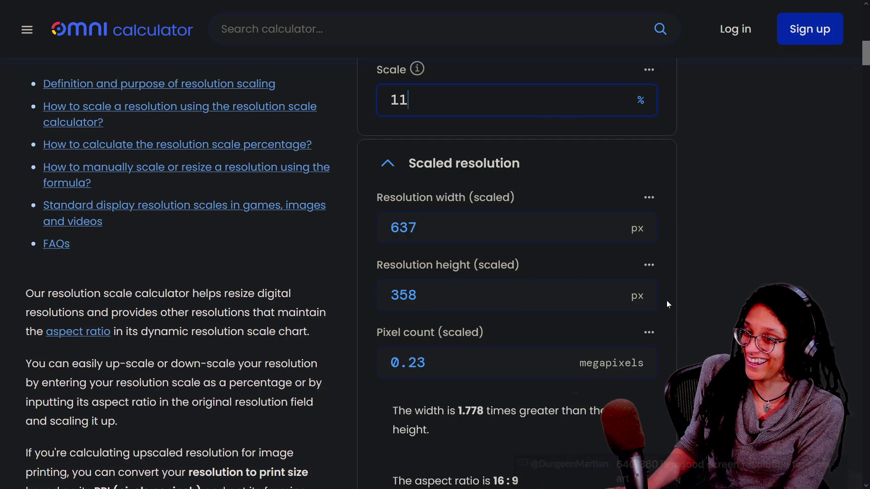
pyautogui.hotkey('alt', 'Tab')
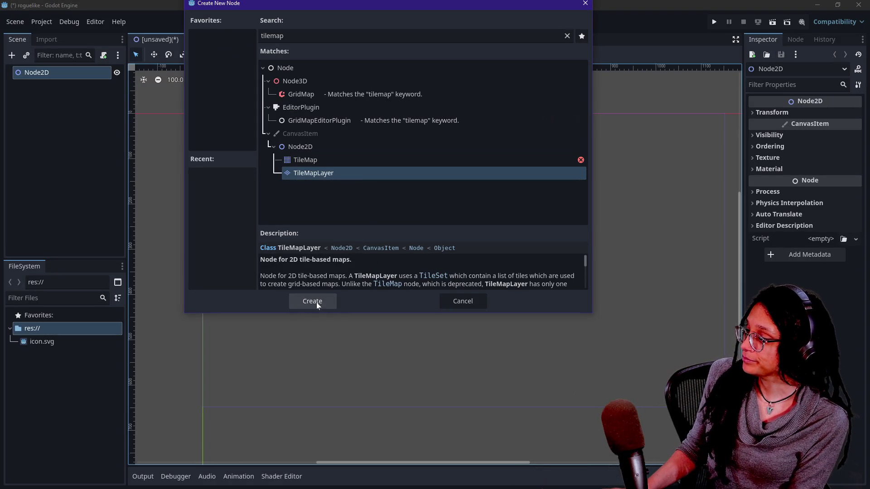
# - Create a TileMapLayer node under Node2D and select it to view its properties
pyautogui.click(316, 302)
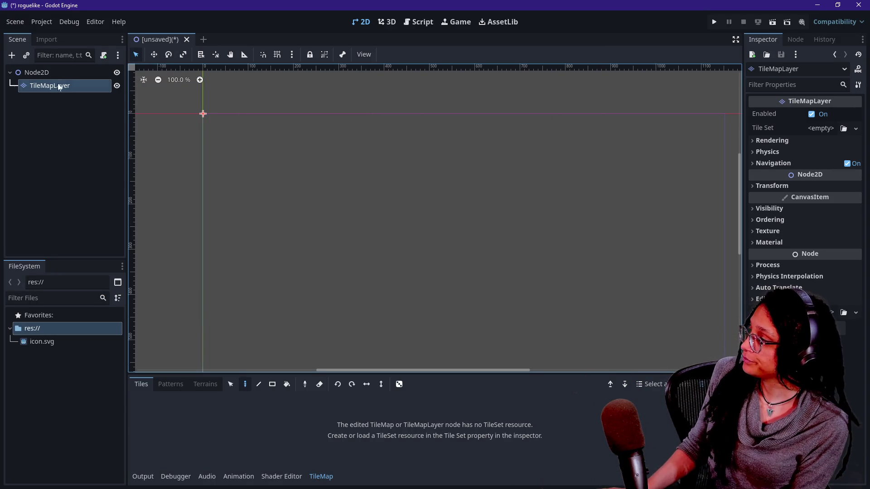
pyautogui.click(68, 103)
pyautogui.click(66, 91)
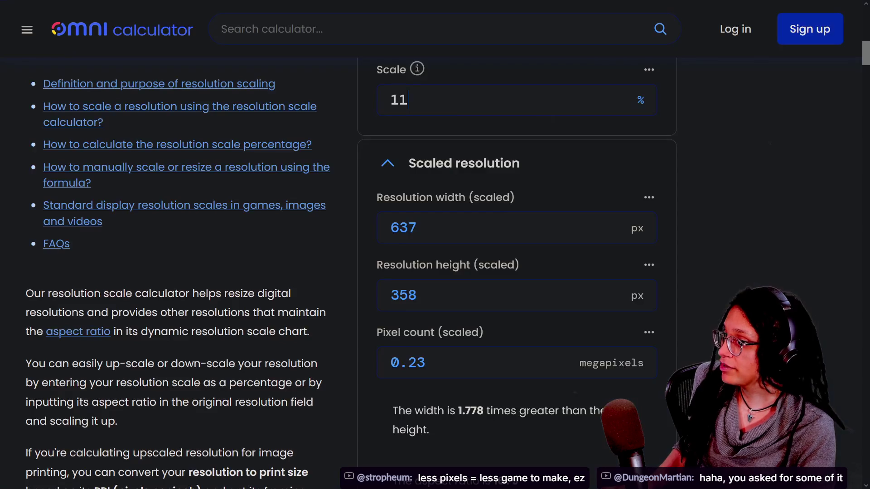
# - Erase the 637 px scaled width, try 5 and then 6 px, and leave the width empty
pyautogui.click(416, 227)
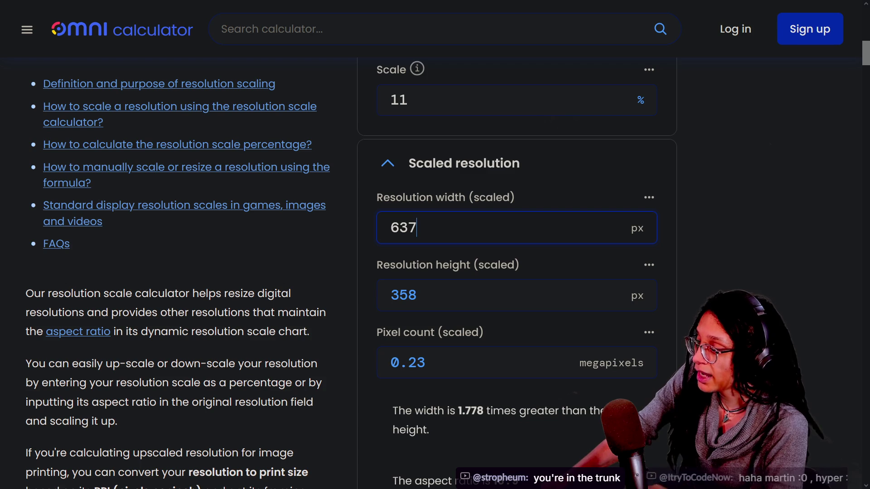
pyautogui.press('BackSpace')
pyautogui.press('BackSpace')
pyautogui.press('BackSpace')
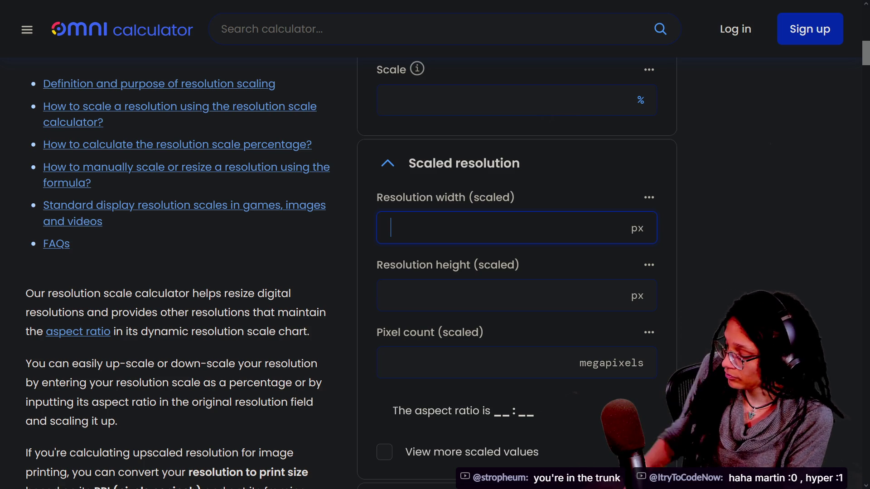
pyautogui.write('5')
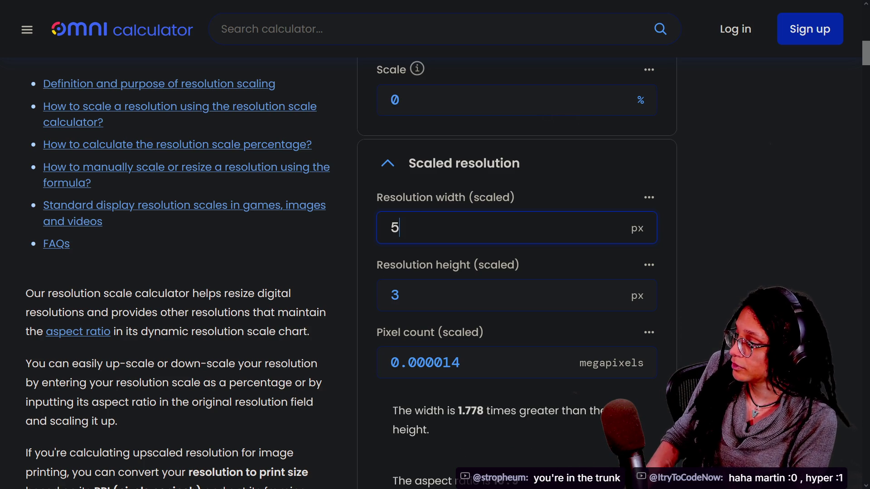
pyautogui.press('BackSpace')
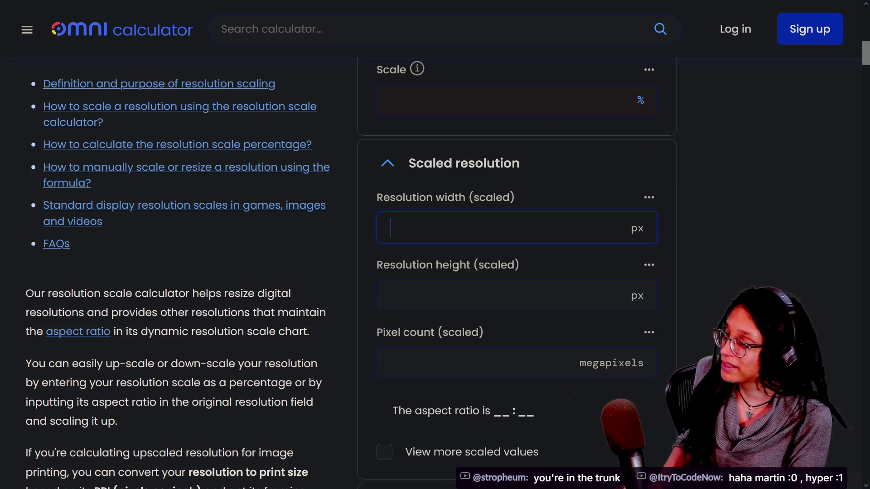
pyautogui.write('6')
pyautogui.press('BackSpace')
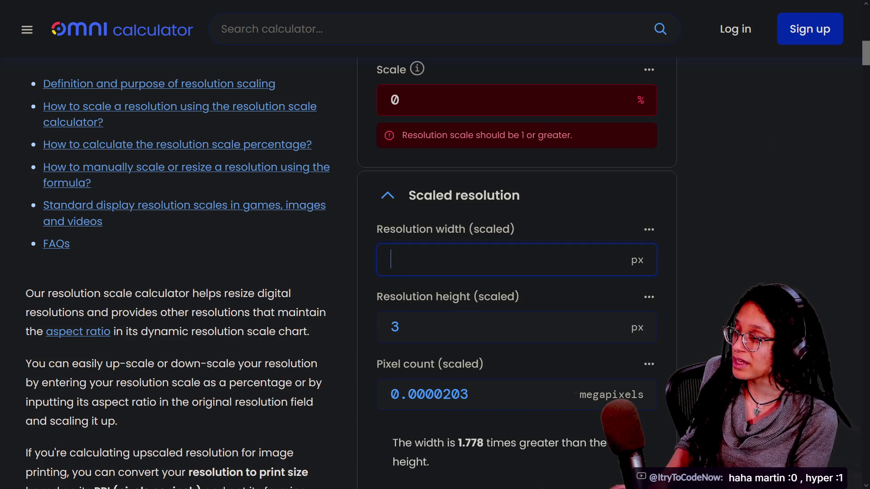
pyautogui.scroll(3, 542, 133)
# - Try scale percentages of 4, 1, .5, .2 and .1 in the Omni Calculator scale field
pyautogui.click(566, 225)
pyautogui.write('4')
pyautogui.press('BackSpace')
pyautogui.write('1')
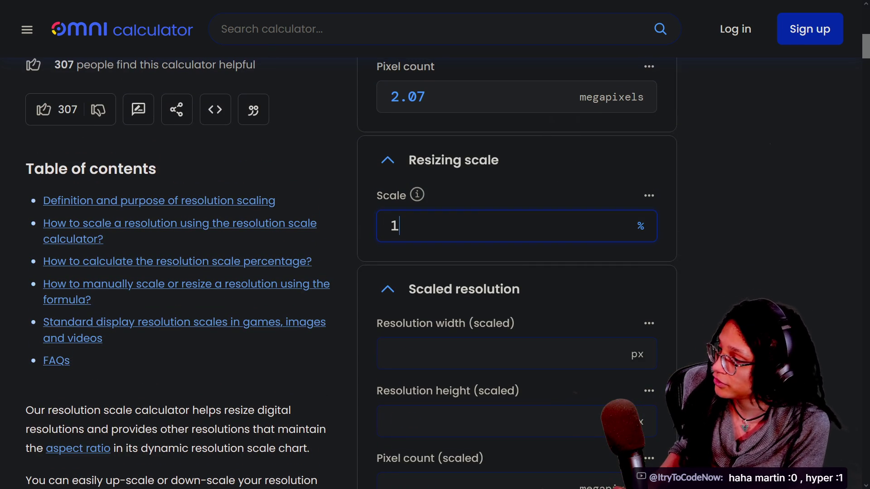
pyautogui.press('BackSpace')
pyautogui.write('.5')
pyautogui.press('BackSpace')
pyautogui.write('.')
pyautogui.press('BackSpace')
pyautogui.write('2')
pyautogui.press('BackSpace')
pyautogui.write('1')
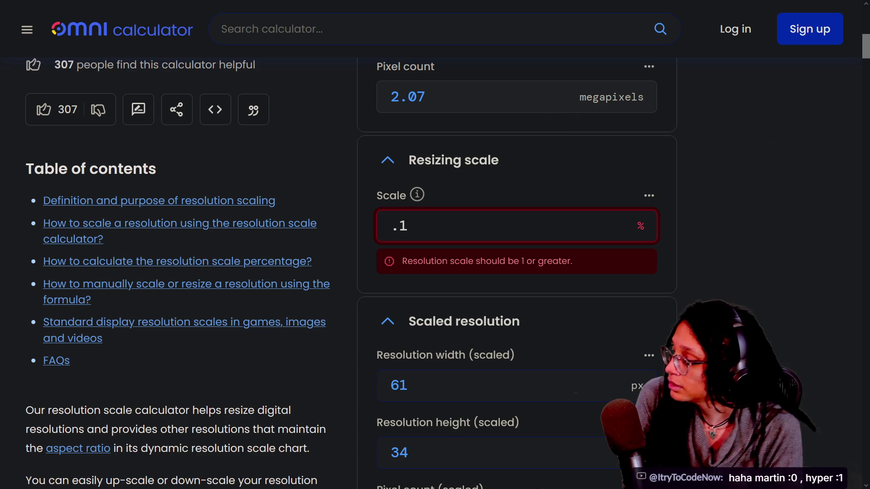
pyautogui.scroll(-3, 681, 285)
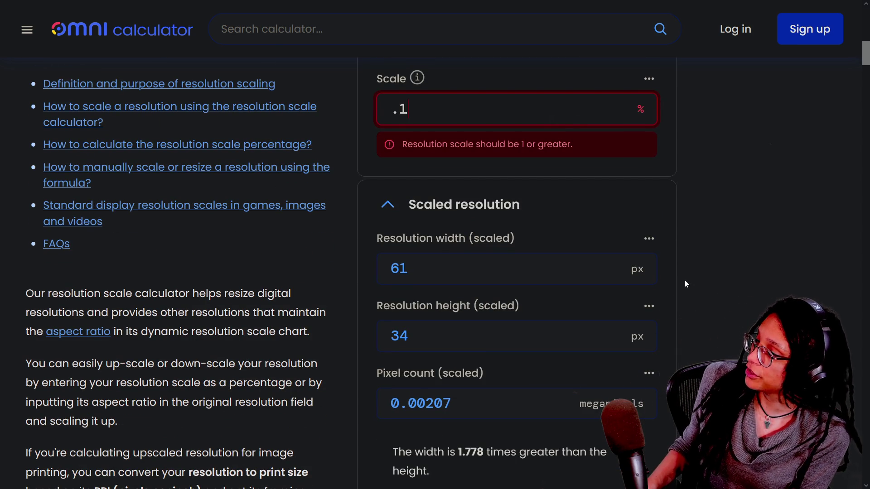
# - Cycle the scale through .2, .3, .013, .21 and .5, ending on .4 for 121 × 68 px
pyautogui.press('BackSpace')
pyautogui.write('2')
pyautogui.press('BackSpace')
pyautogui.write('3')
pyautogui.press('BackSpace')
pyautogui.write('4')
pyautogui.press('BackSpace')
pyautogui.write('1')
pyautogui.press('BackSpace')
pyautogui.write('01')
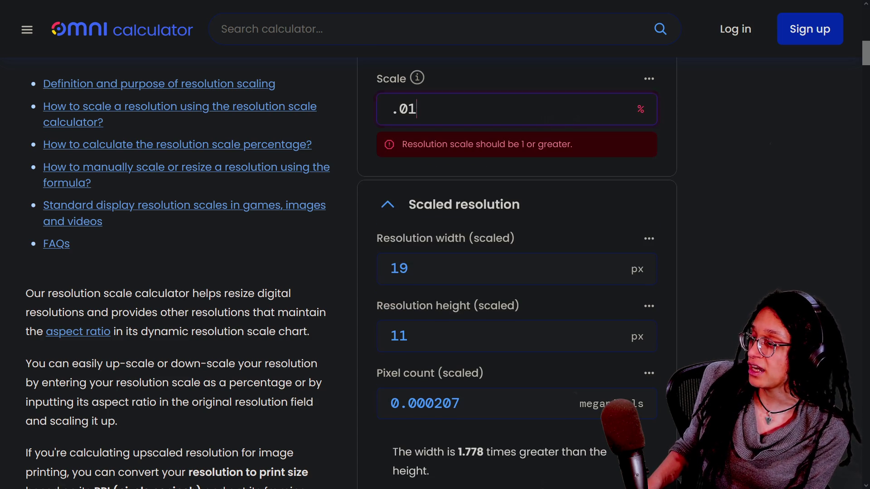
pyautogui.write('3')
pyautogui.press('BackSpace')
pyautogui.press('BackSpace')
pyautogui.press('BackSpace')
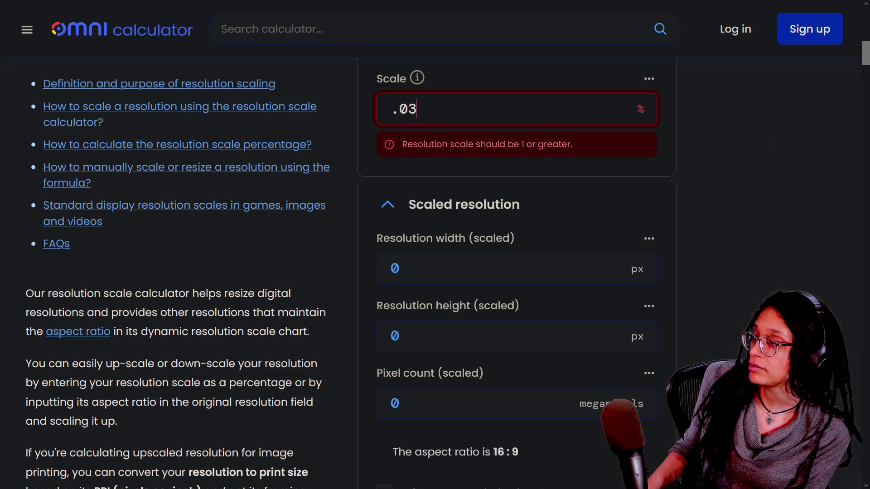
pyautogui.write('21')
pyautogui.press('BackSpace')
pyautogui.press('BackSpace')
pyautogui.write('1')
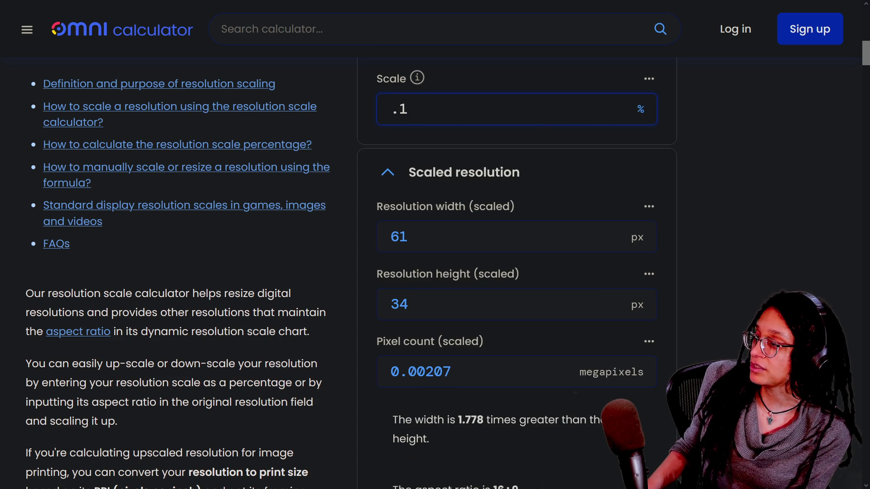
pyautogui.press('BackSpace')
pyautogui.write('3')
pyautogui.press('BackSpace')
pyautogui.write('4')
pyautogui.press('BackSpace')
pyautogui.write('5')
pyautogui.press('BackSpace')
pyautogui.write('4')
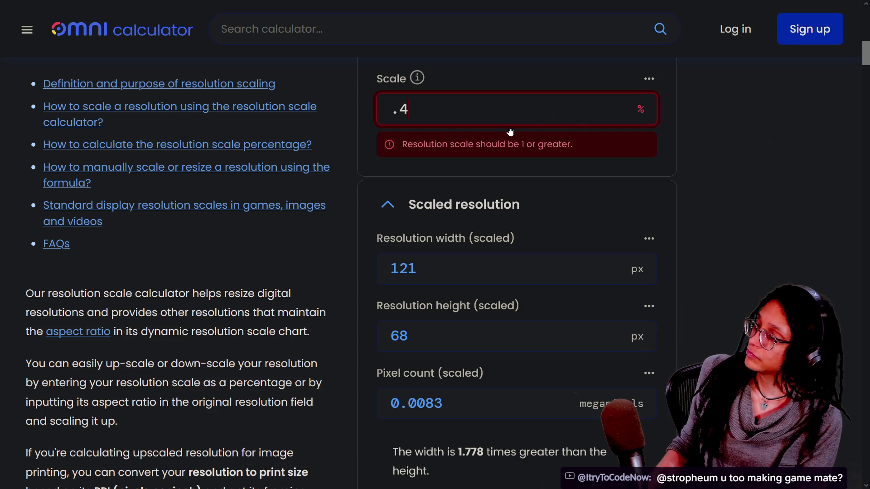
# - Return the browser to fullscreen and compare scales .1 and .05, settling back on .1
pyautogui.moveTo(493, 25)
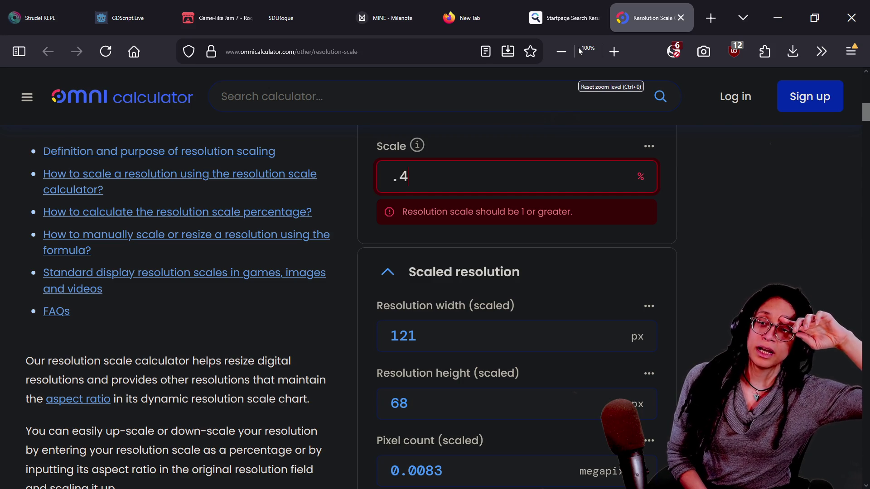
pyautogui.press('F11')
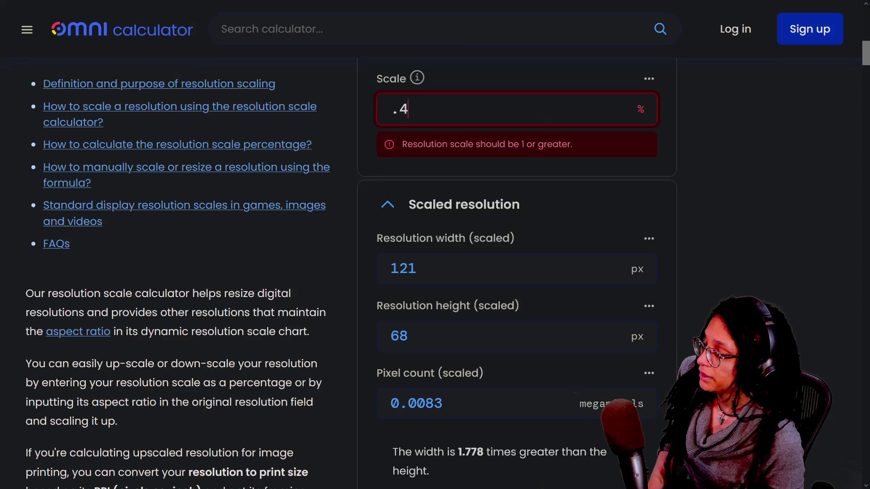
pyautogui.press('BackSpace')
pyautogui.write('1')
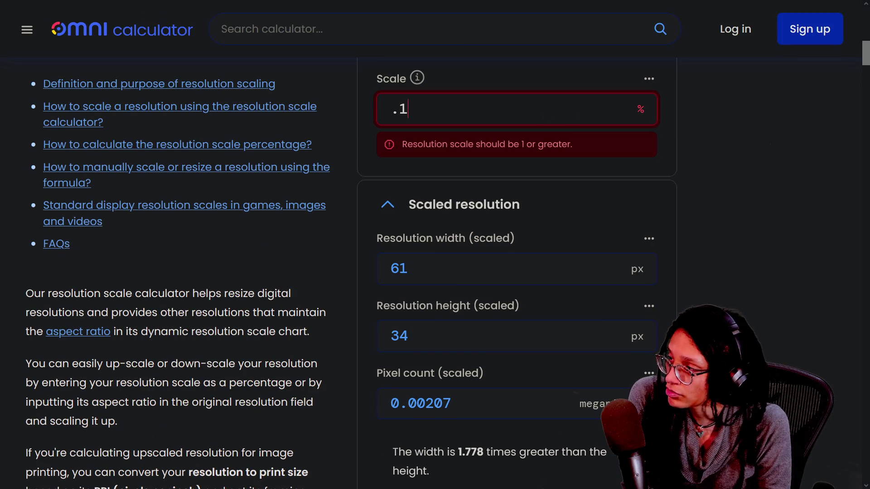
pyautogui.press('BackSpace')
pyautogui.write('05')
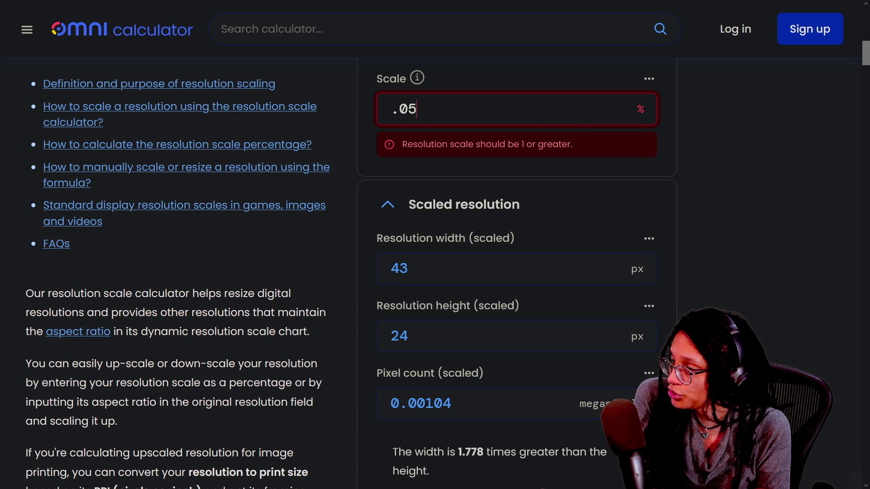
pyautogui.press('BackSpace')
pyautogui.press('BackSpace')
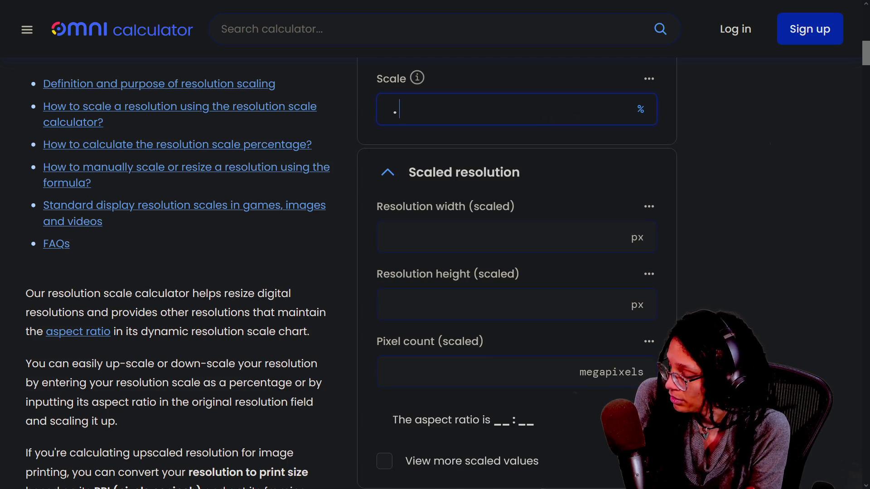
pyautogui.write('1')
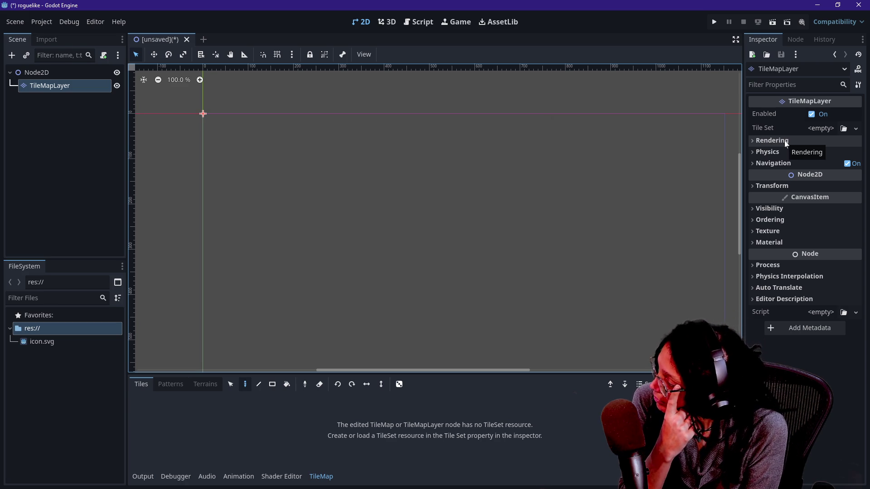
# - Assign a New TileSet to the TileMapLayer's Tile Set property, since no TileSet file exists to load
pyautogui.click(184, 385)
pyautogui.click(148, 387)
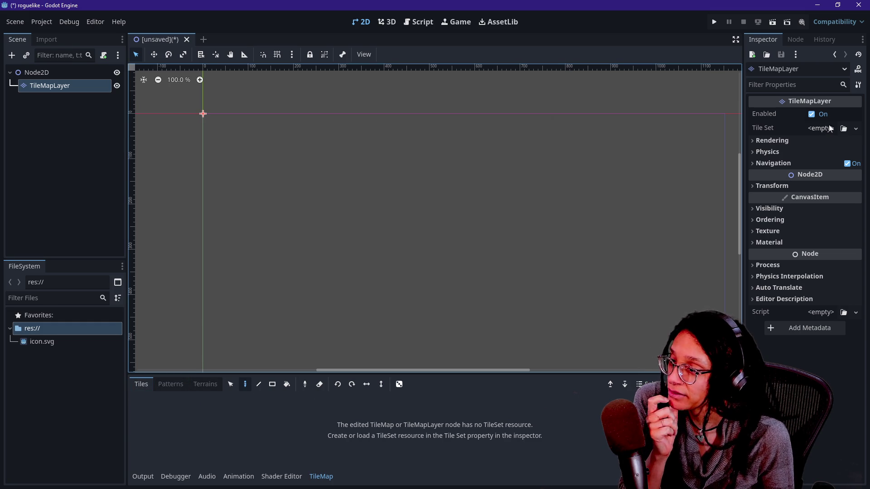
pyautogui.click(844, 128)
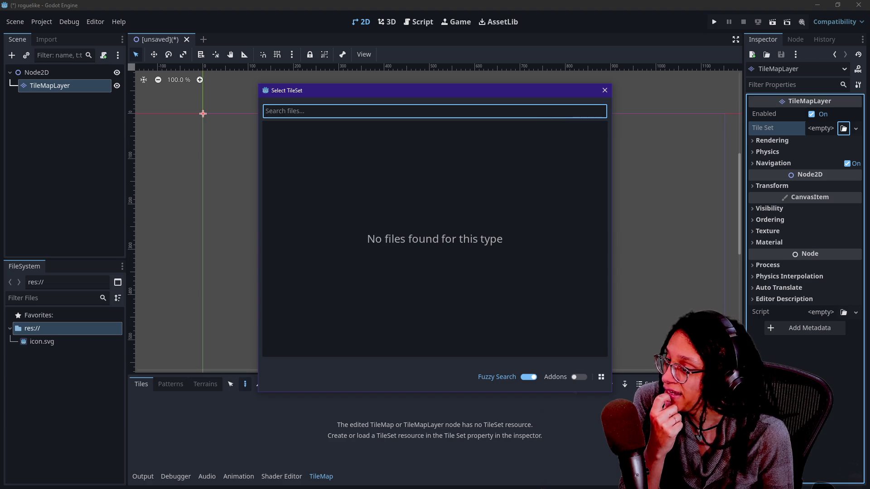
pyautogui.press('Escape')
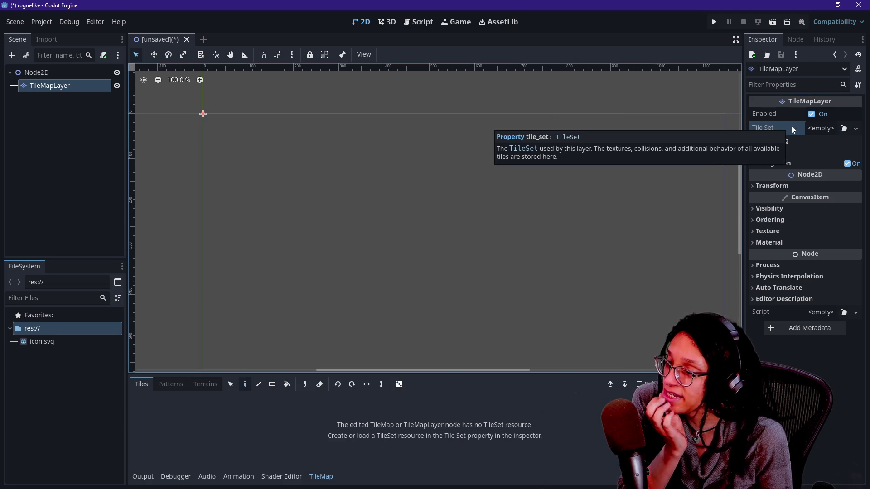
pyautogui.click(848, 128)
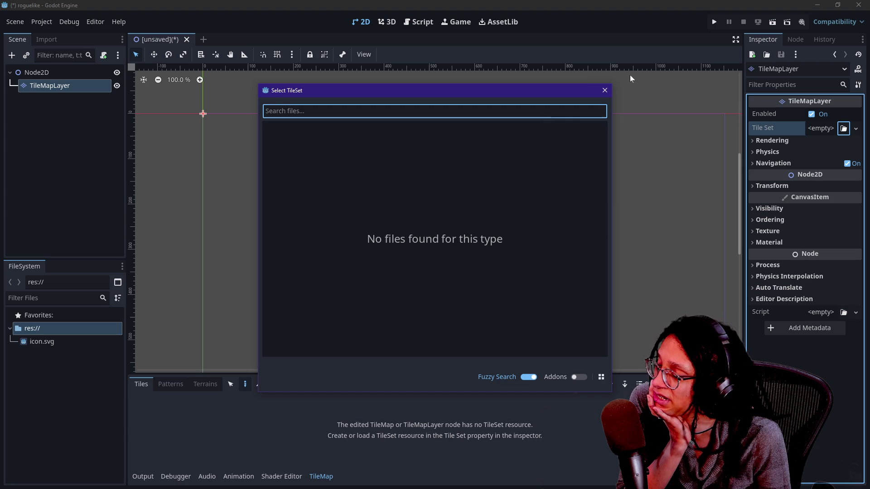
pyautogui.click(605, 91)
pyautogui.click(843, 128)
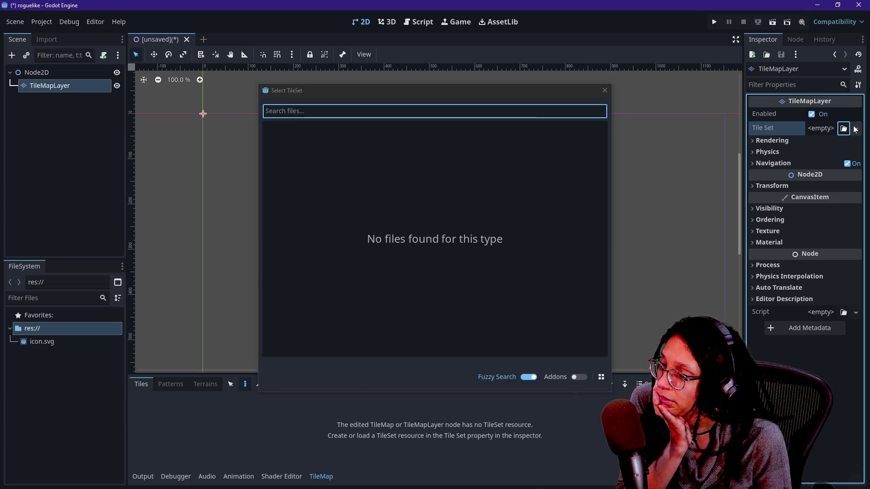
pyautogui.click(606, 91)
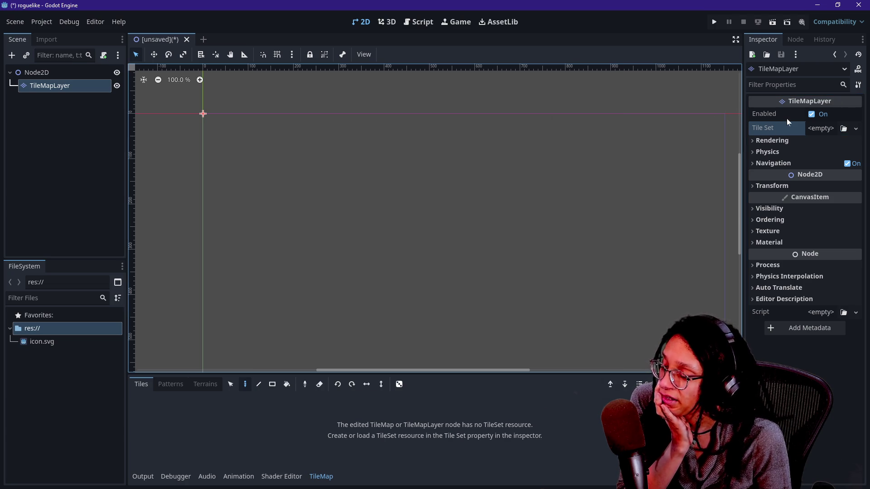
pyautogui.click(856, 128)
pyautogui.click(851, 155)
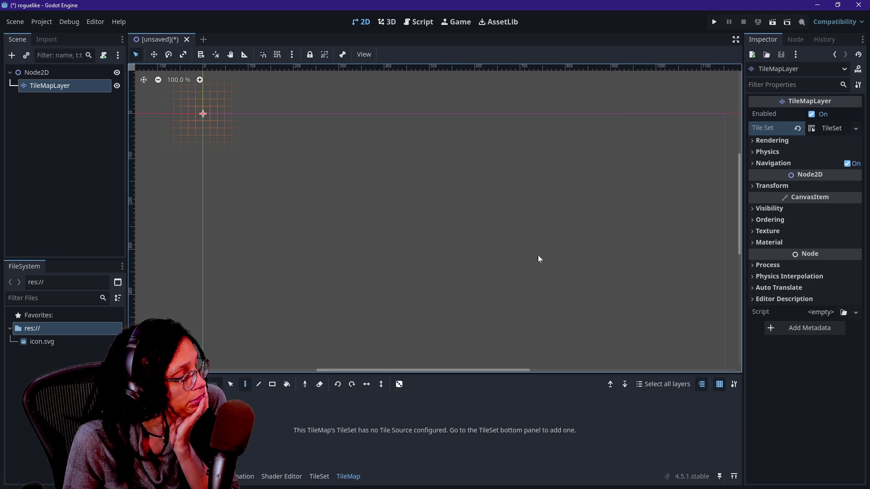
# - Expand the new TileSet's settings and keep its tile shape Square with 16 × 16 px tiles
pyautogui.click(838, 140)
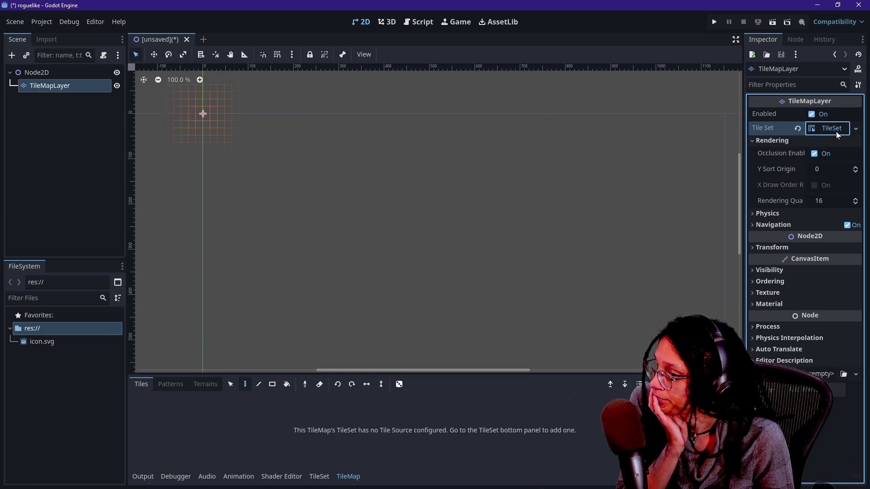
pyautogui.click(836, 131)
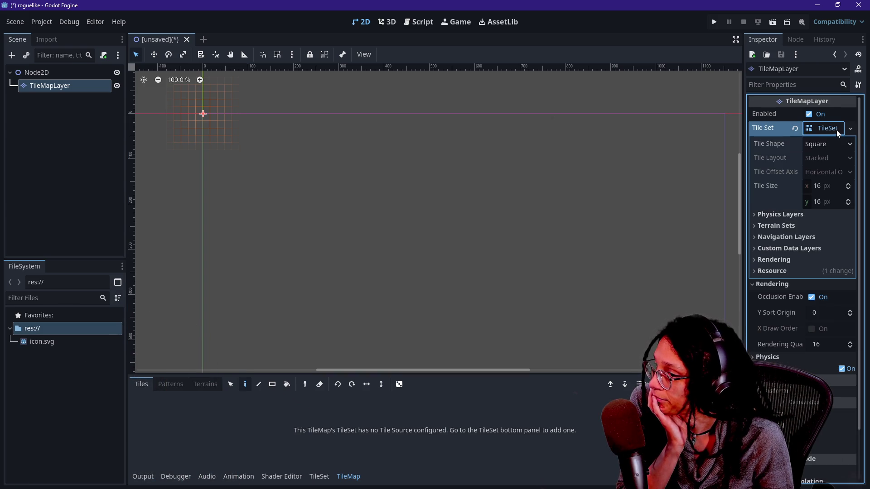
pyautogui.click(826, 144)
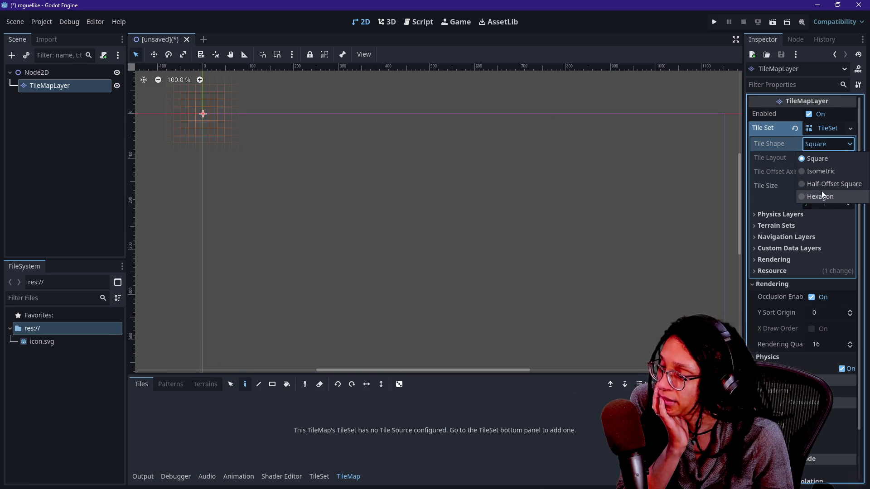
pyautogui.click(835, 158)
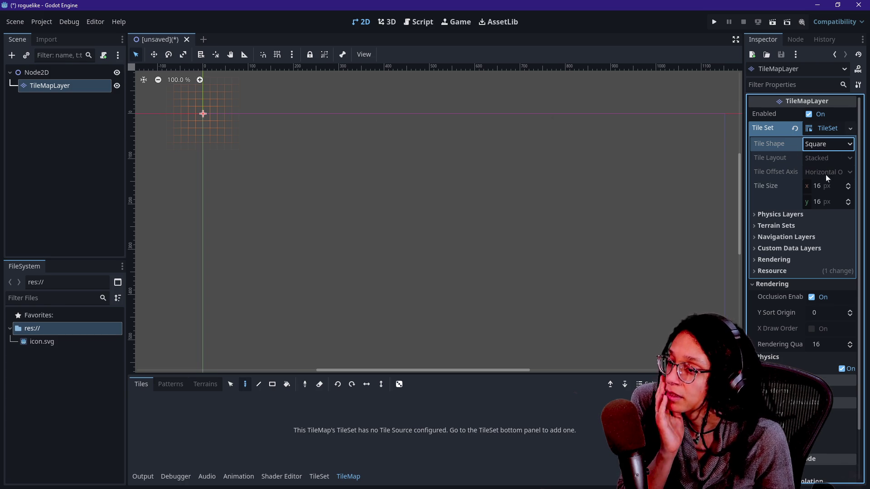
pyautogui.moveTo(821, 185)
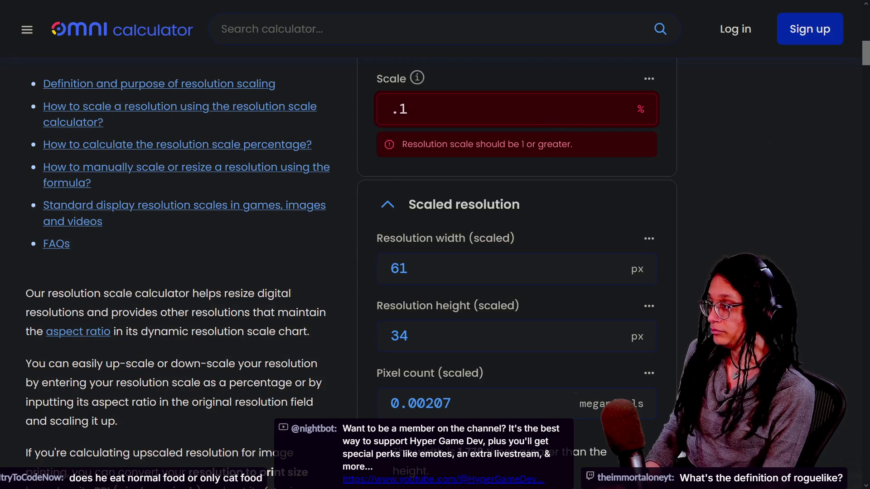
# - Leave the Omni Calculator page and switch back to the Godot editor with Alt+Tab
pyautogui.moveTo(408, 5)
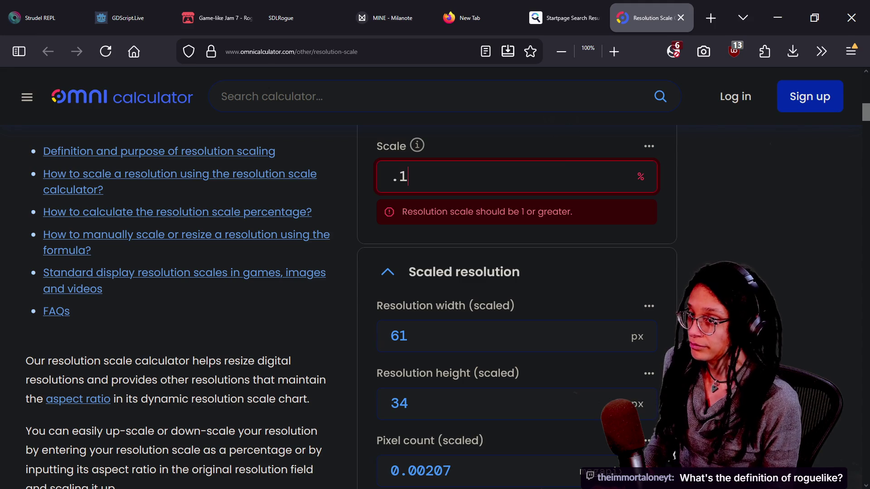
pyautogui.hotkey('alt', 'Tab')
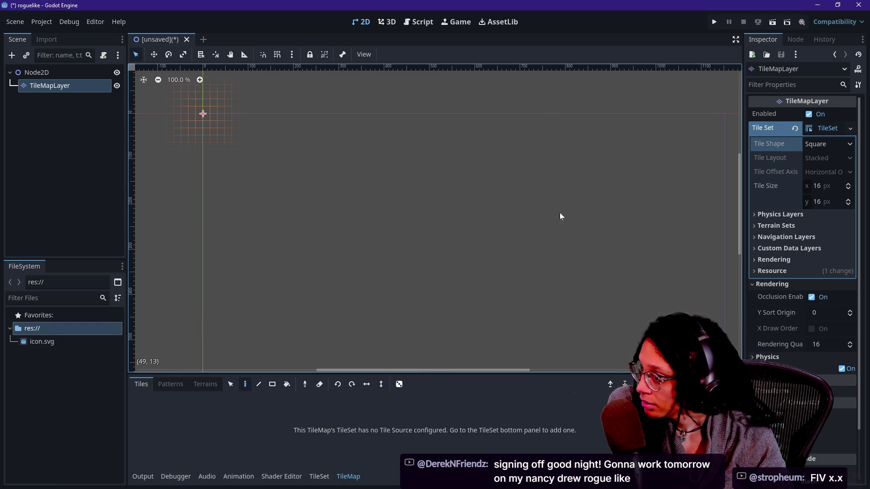
# - Add a terrain set to the TileSet under Terrain Sets and expand its terrains list
pyautogui.scroll(-2, 792, 194)
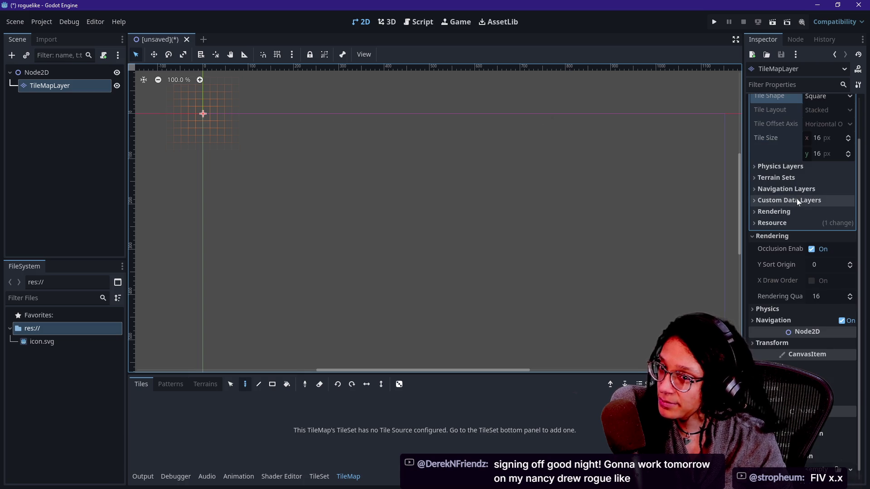
pyautogui.click(779, 166)
pyautogui.click(781, 167)
pyautogui.click(781, 177)
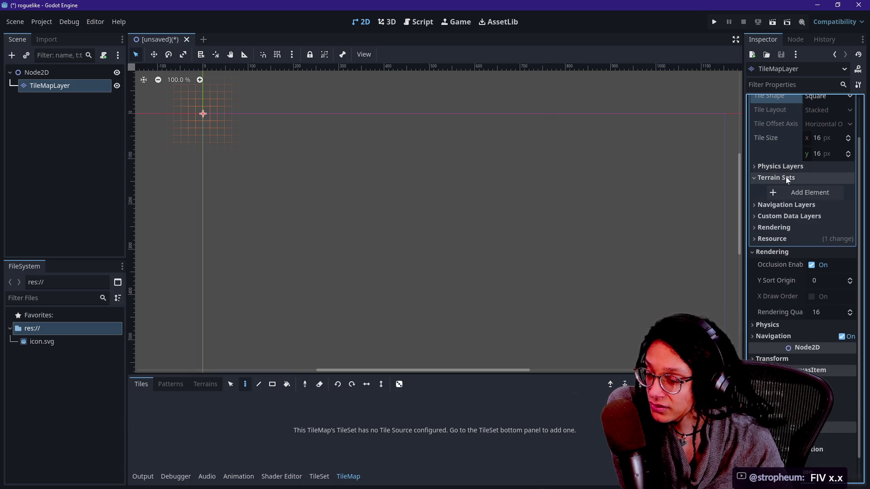
pyautogui.click(786, 177)
pyautogui.click(785, 177)
pyautogui.click(791, 191)
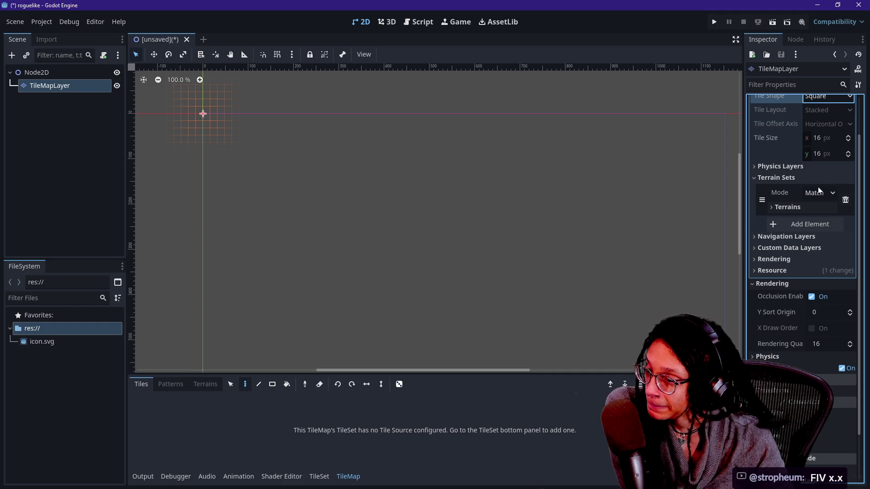
pyautogui.click(810, 207)
# - Add five terrains, Terrain 0 to Terrain 4, shaded from brown to green
pyautogui.click(802, 223)
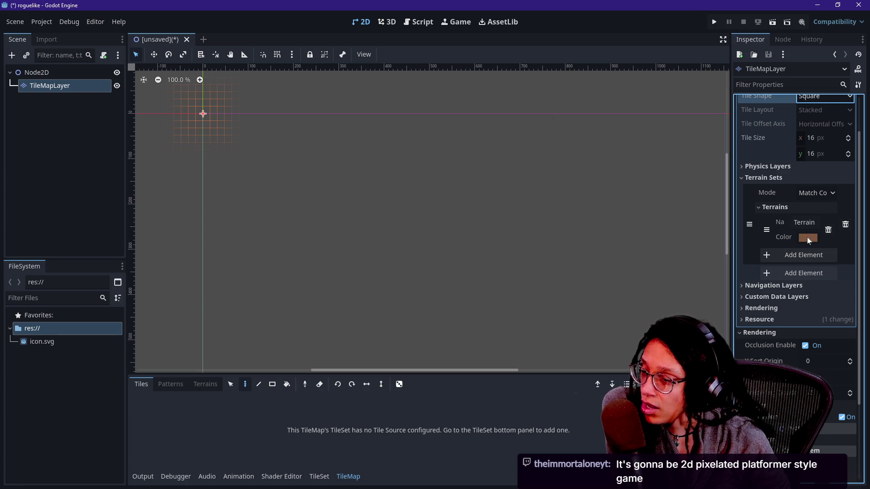
pyautogui.click(808, 238)
pyautogui.click(790, 196)
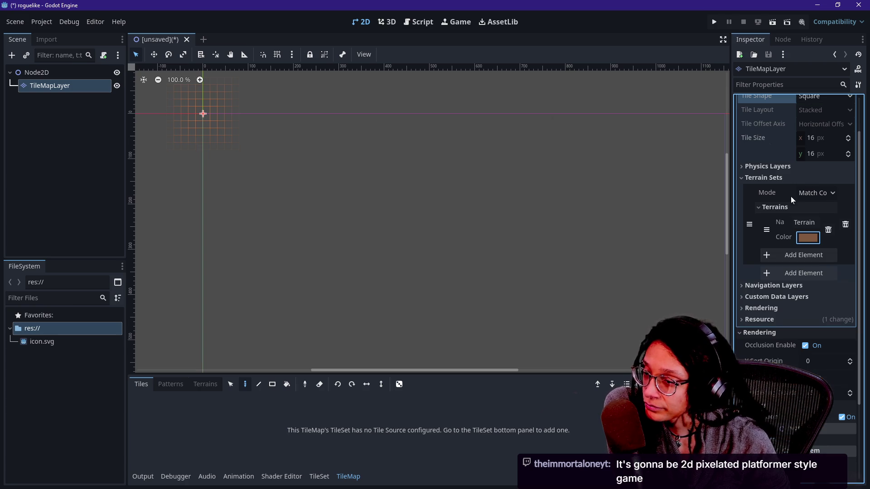
pyautogui.click(813, 261)
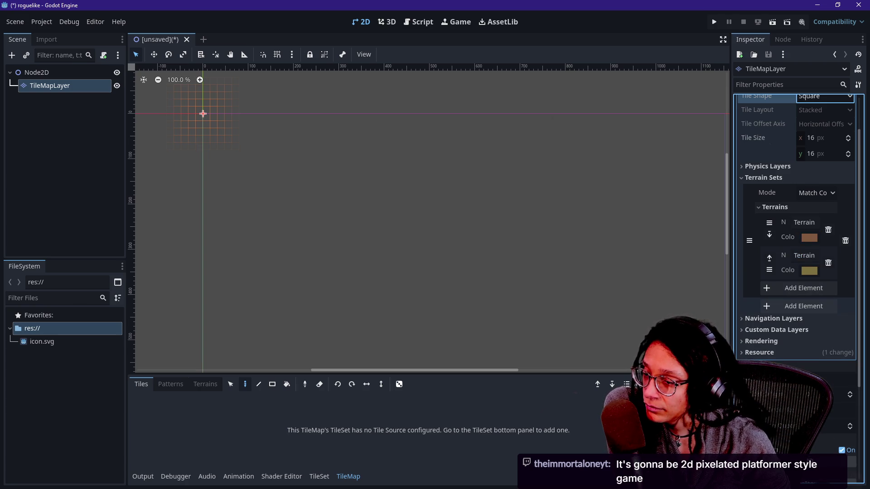
pyautogui.click(789, 286)
pyautogui.click(797, 327)
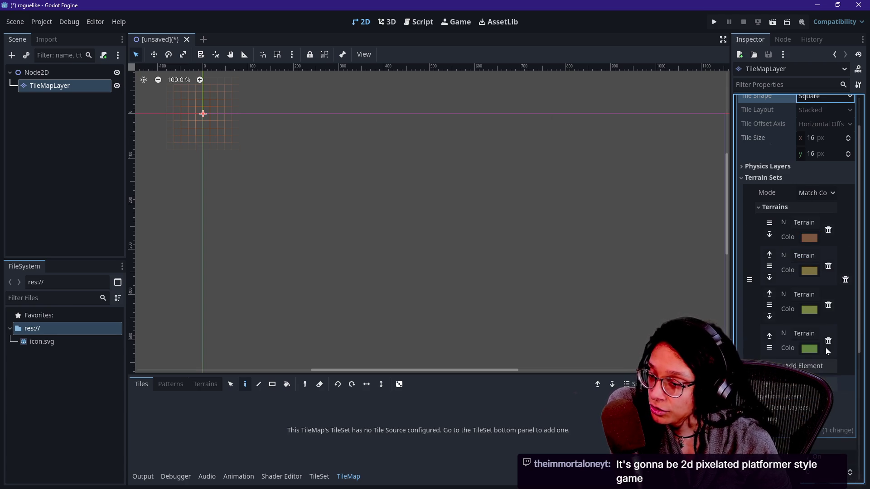
pyautogui.scroll(-3, 798, 346)
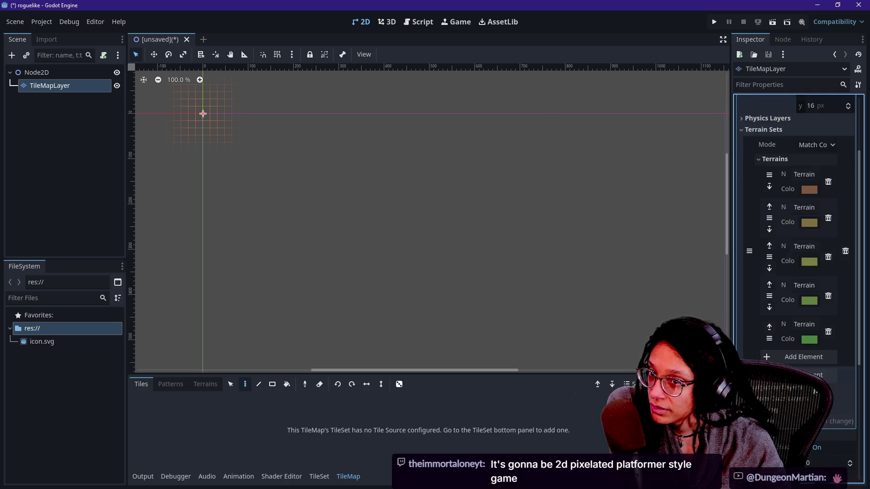
pyautogui.click(801, 310)
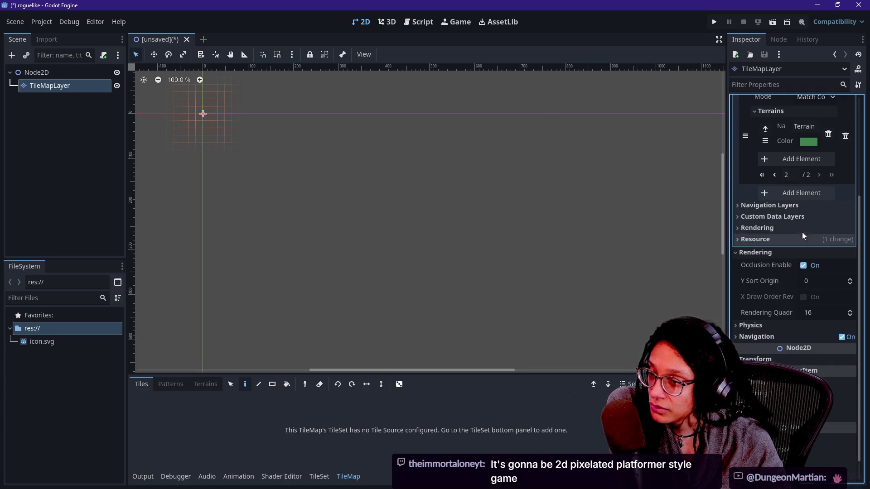
pyautogui.scroll(1, 812, 218)
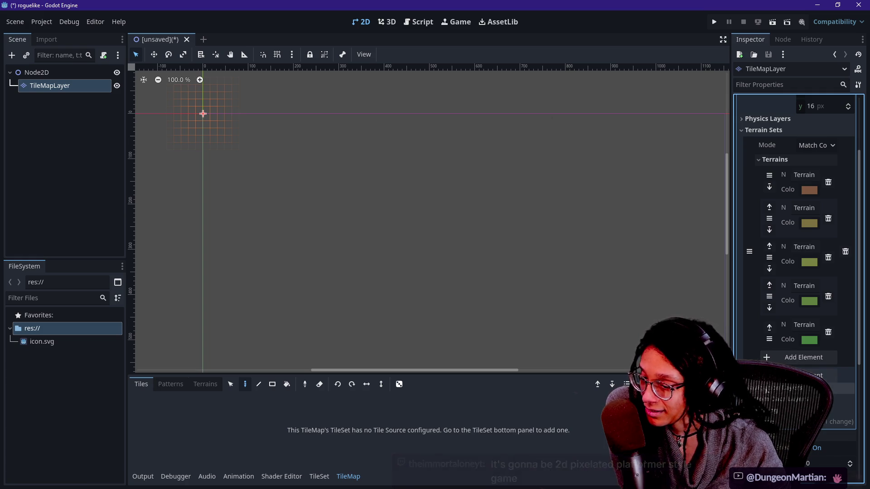
# - Add a second, empty terrain set and widen the Inspector property list
pyautogui.click(815, 376)
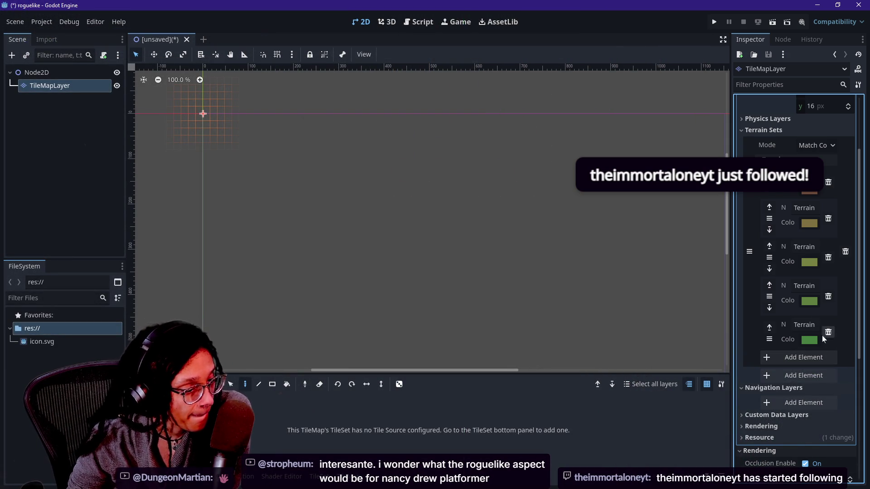
pyautogui.click(804, 375)
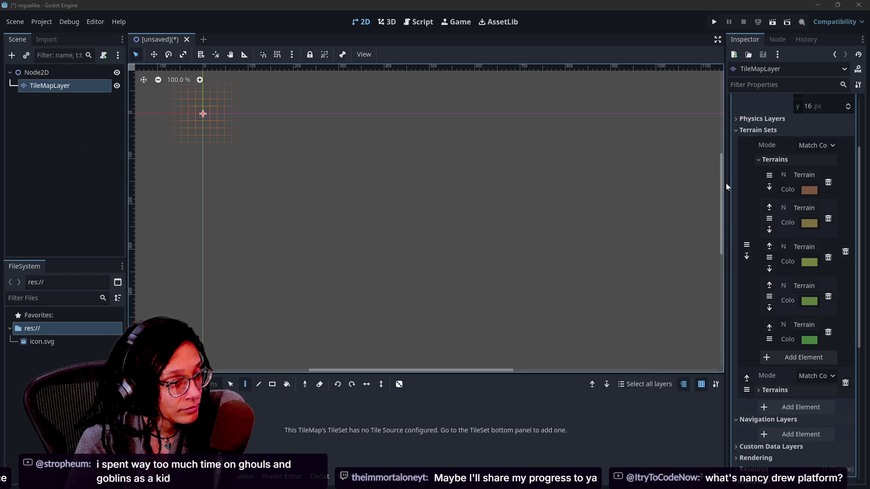
pyautogui.moveTo(726, 186); pyautogui.dragTo(624, 182)
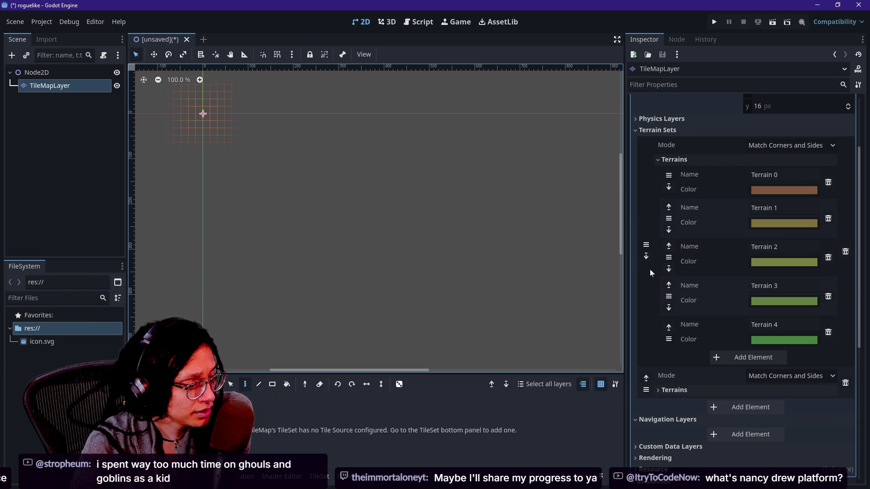
# - Check the second terrain set's Mode options without changing them, then delete that empty set
pyautogui.click(627, 238)
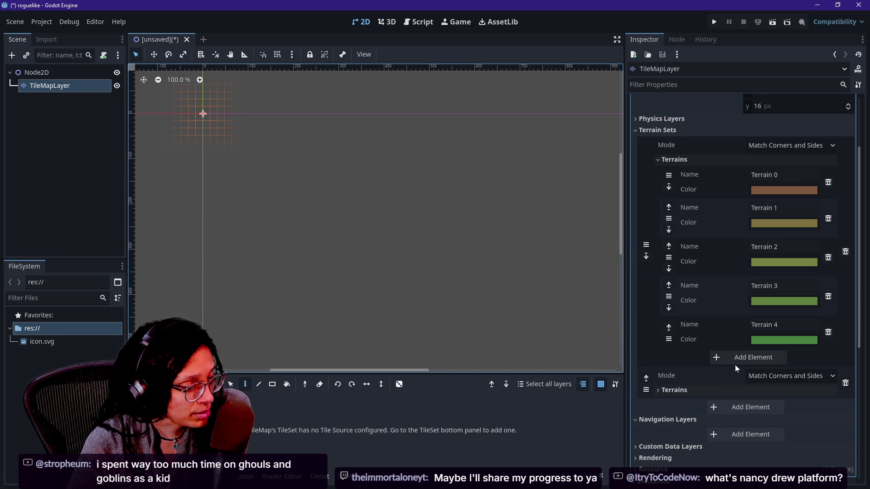
pyautogui.scroll(-2, 671, 394)
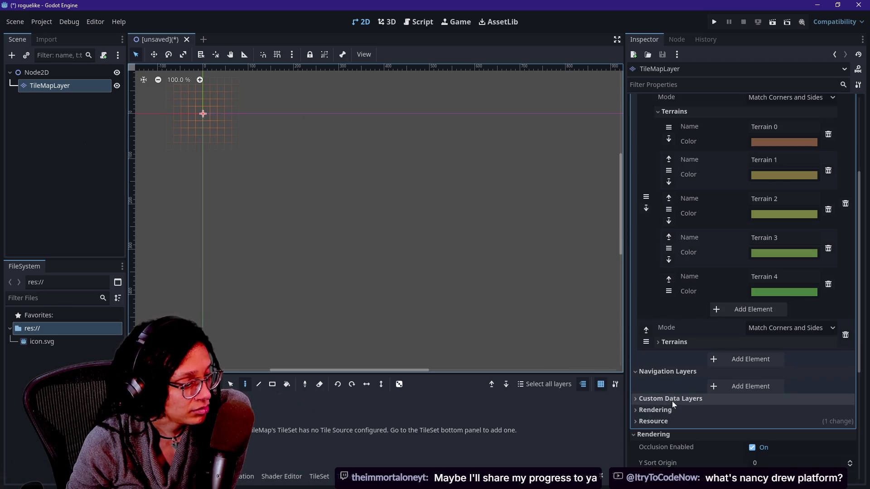
pyautogui.click(687, 344)
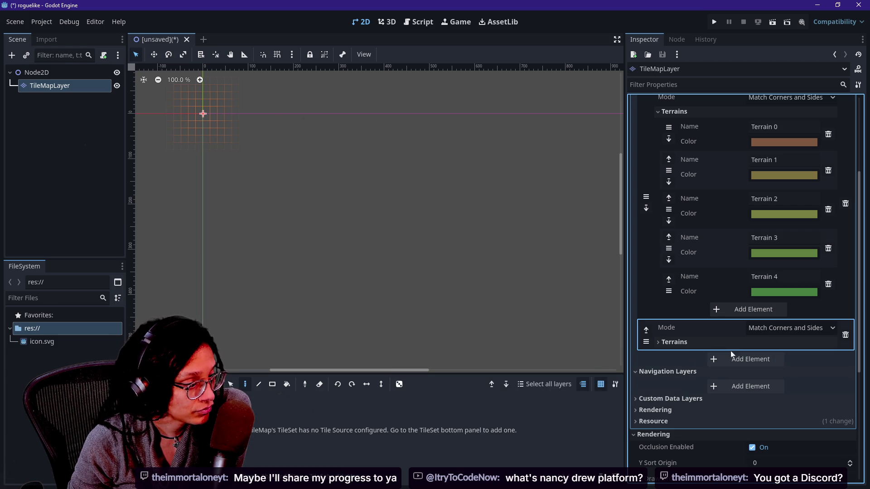
pyautogui.click(764, 330)
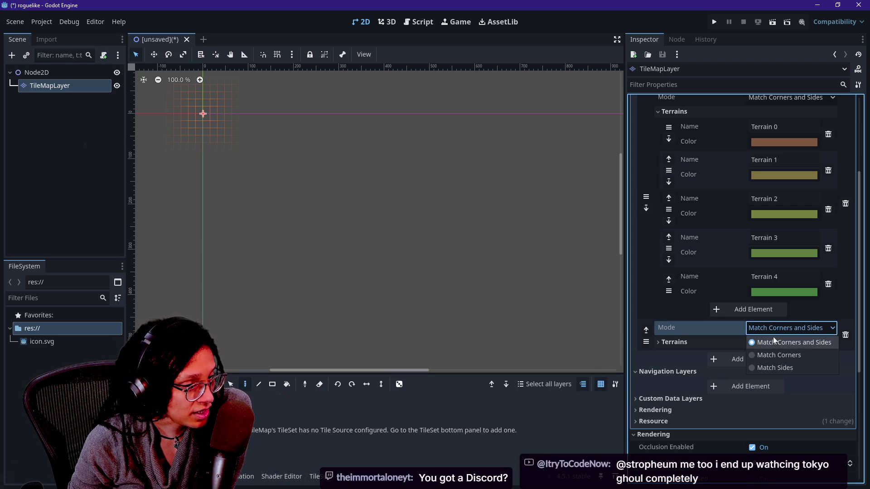
pyautogui.click(748, 318)
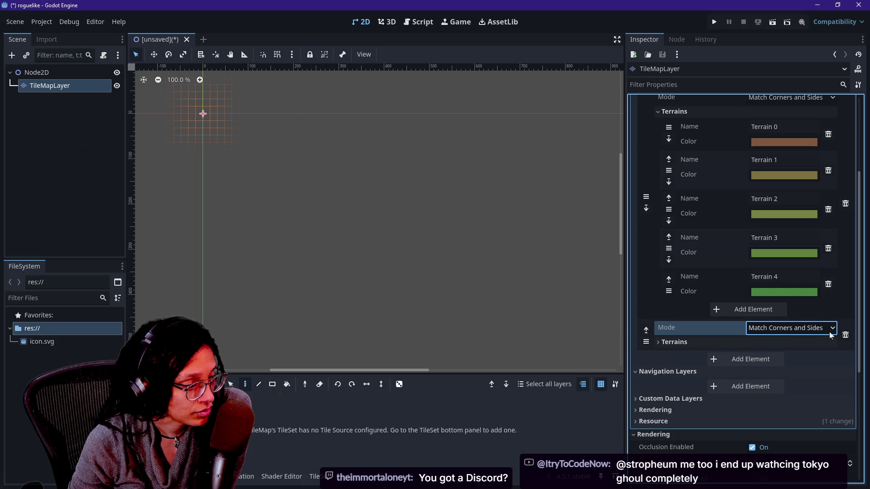
pyautogui.click(845, 335)
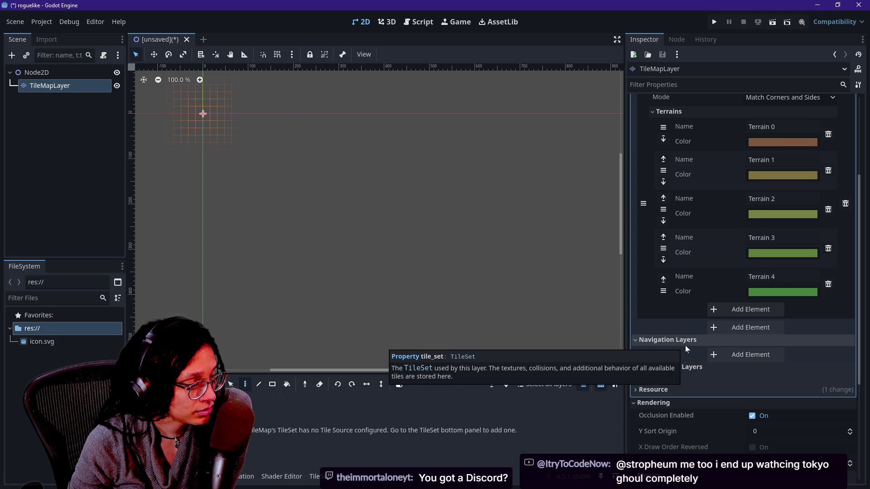
pyautogui.scroll(-2, 685, 345)
pyautogui.click(679, 323)
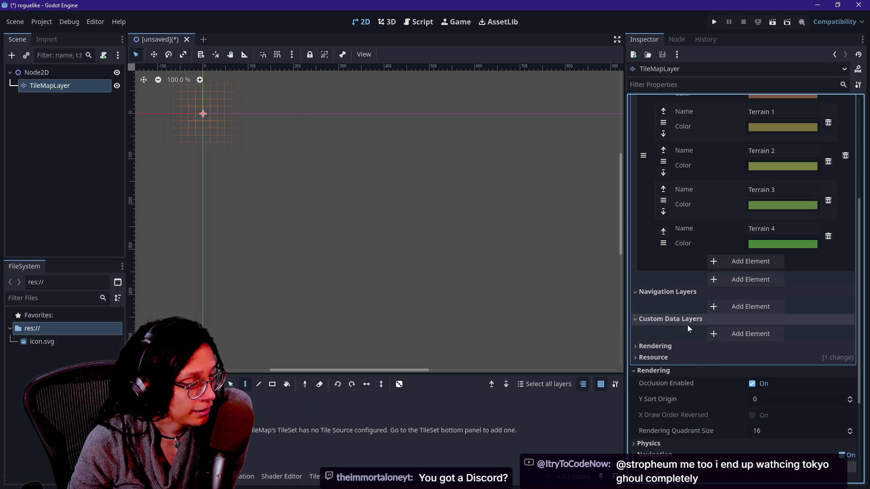
pyautogui.click(726, 335)
pyautogui.click(765, 349)
pyautogui.click(780, 389)
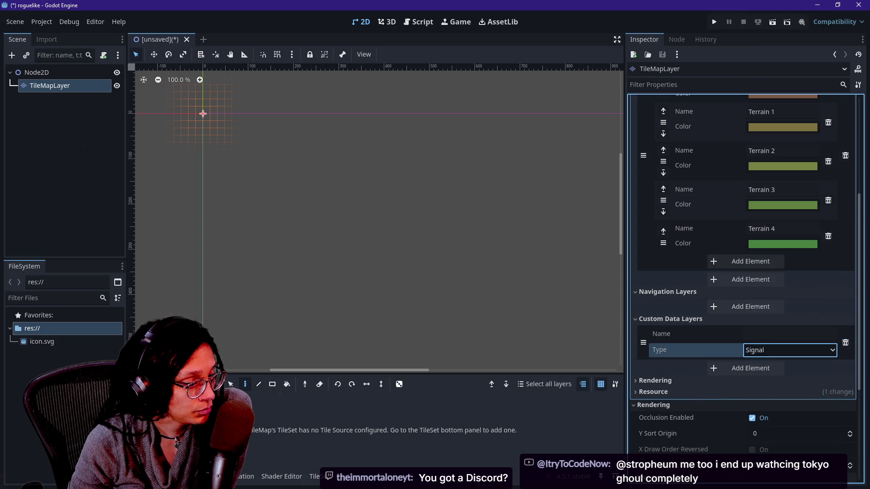
pyautogui.click(761, 354)
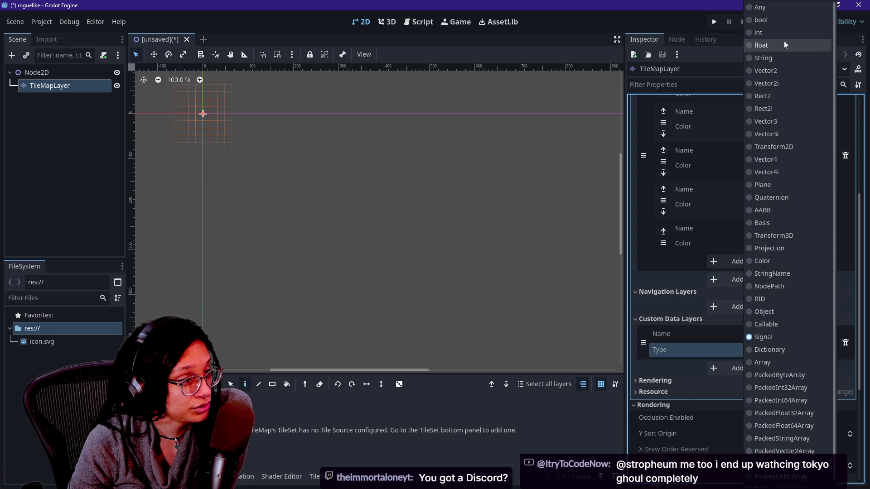
pyautogui.scroll(-1, 770, 234)
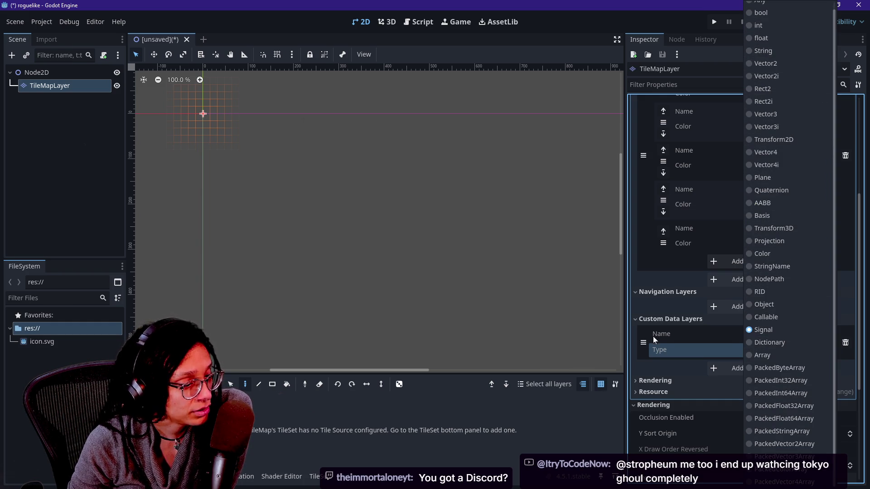
pyautogui.click(735, 354)
pyautogui.click(846, 343)
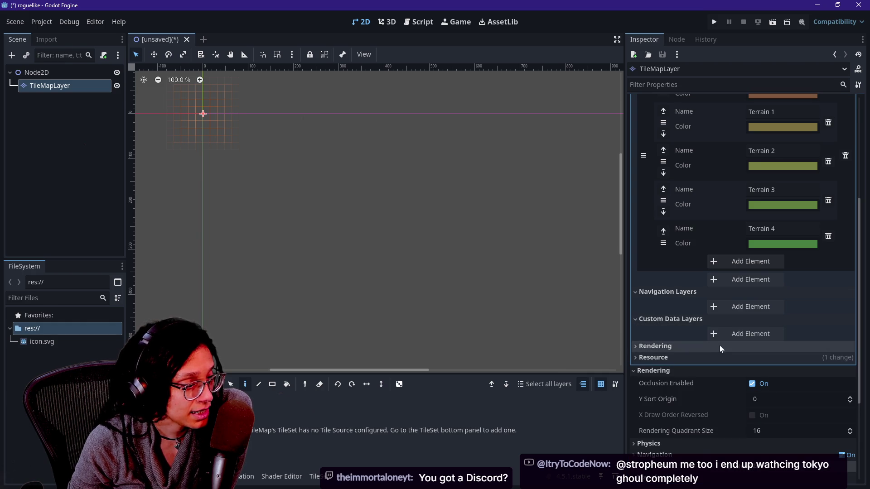
pyautogui.click(675, 349)
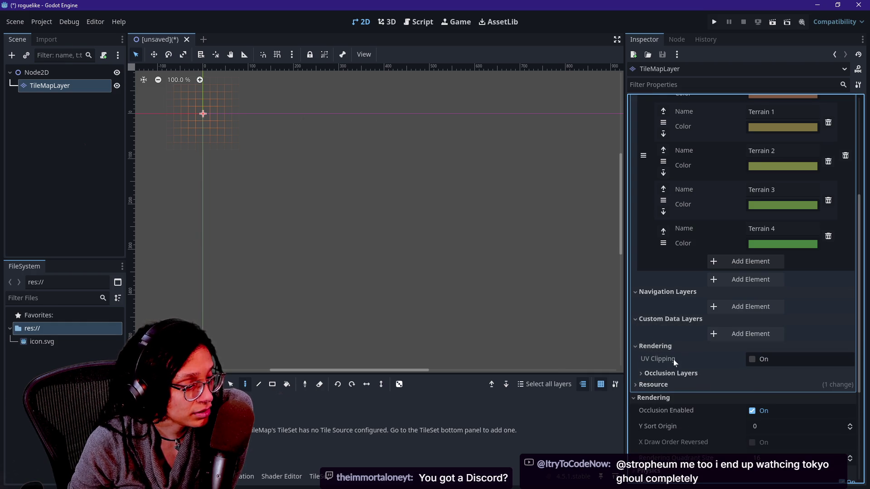
pyautogui.click(678, 373)
pyautogui.click(678, 373)
pyautogui.click(670, 347)
pyautogui.click(668, 347)
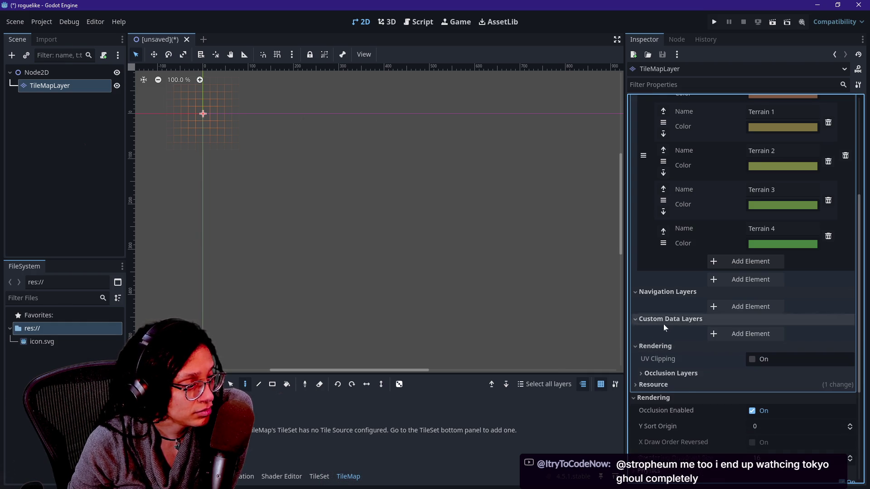
pyautogui.click(664, 323)
pyautogui.click(663, 333)
pyautogui.click(659, 292)
pyautogui.scroll(5, 660, 291)
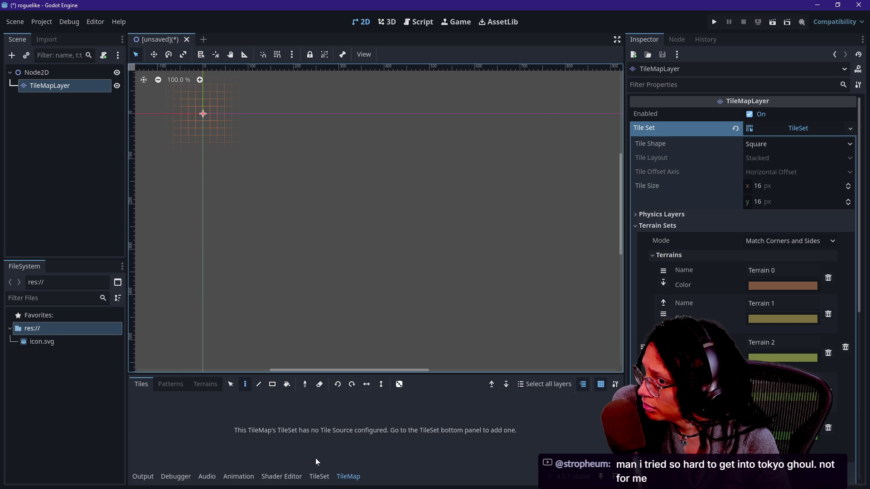
# - Switch the bottom panel to the TileSet editor, whose tile sources list is still empty
pyautogui.click(317, 477)
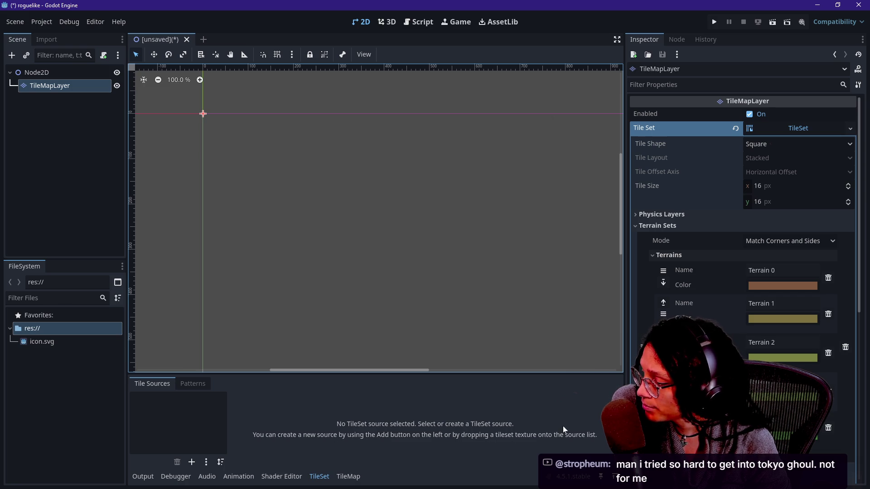
# - Save the tile set as basic.tres in a new res://Tilesets folder, then drag it toward the TileSet editor
pyautogui.rightClick(782, 128)
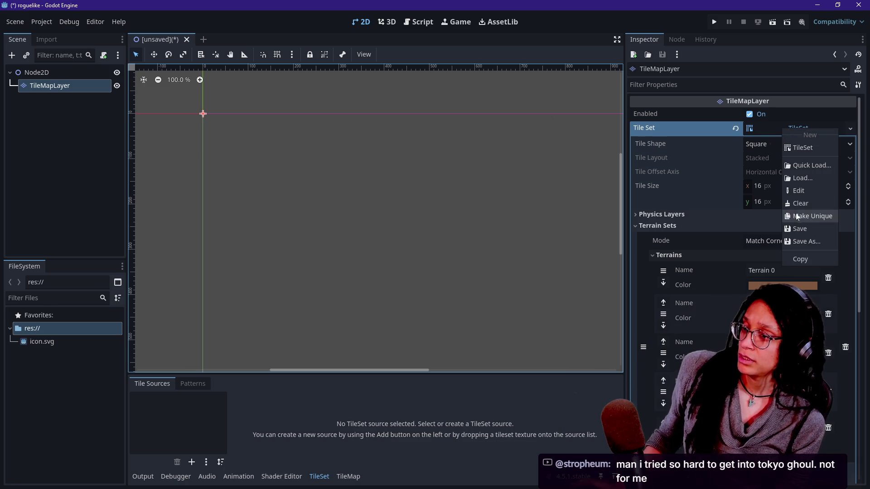
pyautogui.click(808, 242)
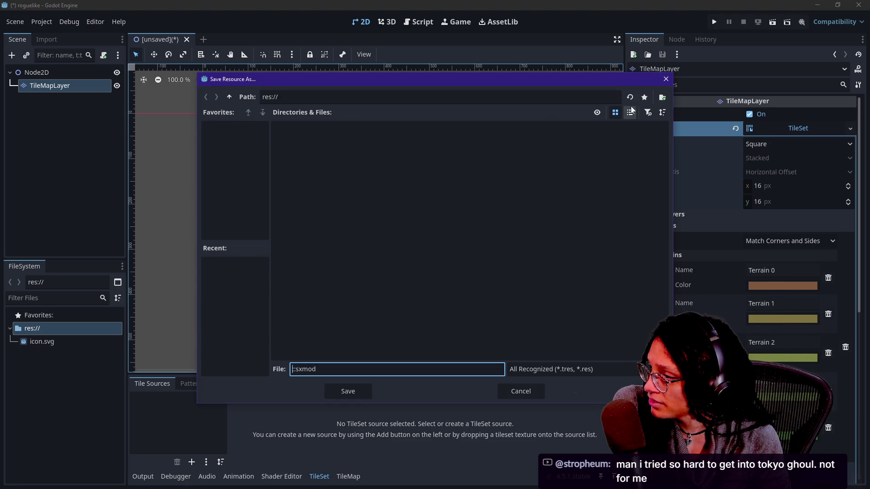
pyautogui.click(663, 97)
pyautogui.write('Tilesets')
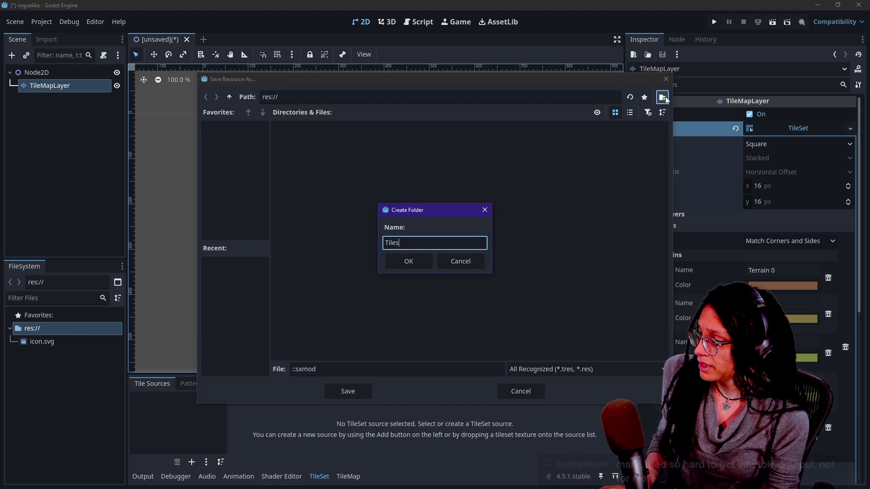
pyautogui.press('Return')
pyautogui.click(317, 369)
pyautogui.hotkey('ctrl', 'a')
pyautogui.write('basic')
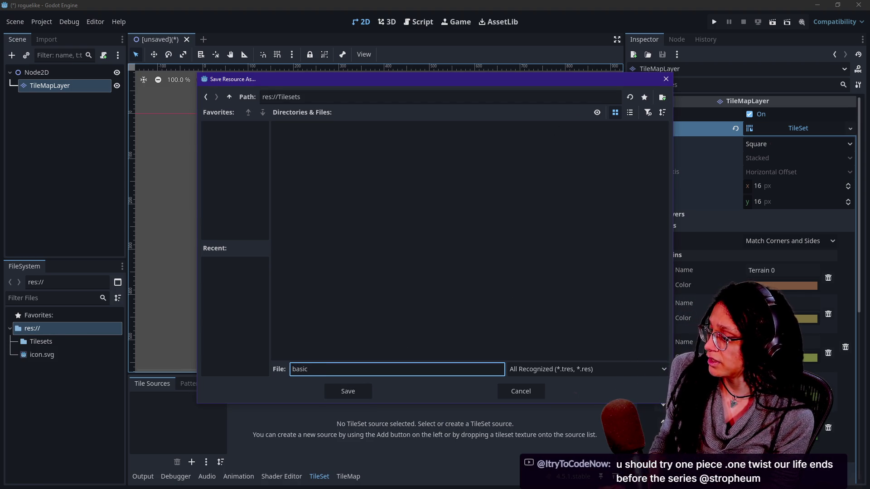
pyautogui.press('Return')
pyautogui.click(15, 341)
pyautogui.moveTo(46, 354); pyautogui.dragTo(197, 416)
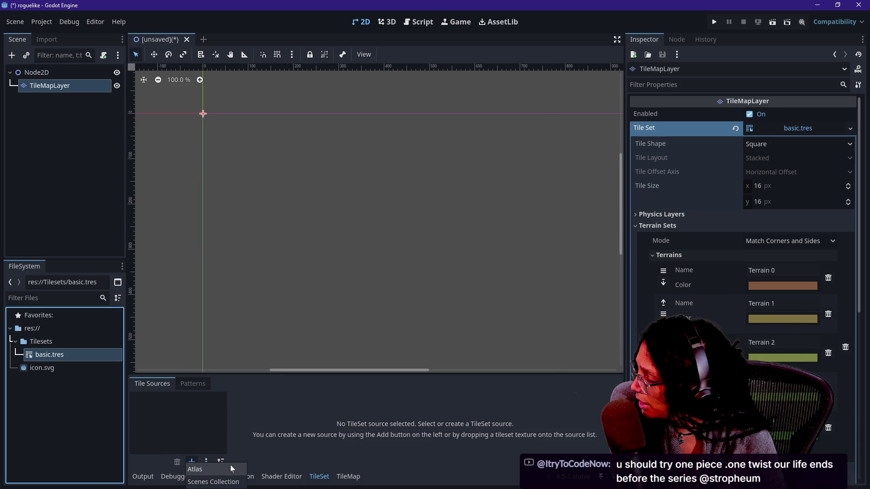
pyautogui.click(210, 475)
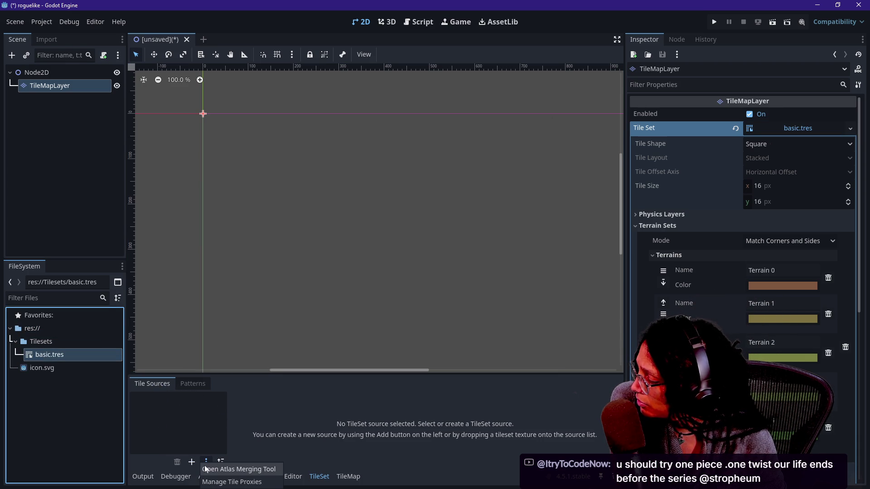
pyautogui.click(206, 462)
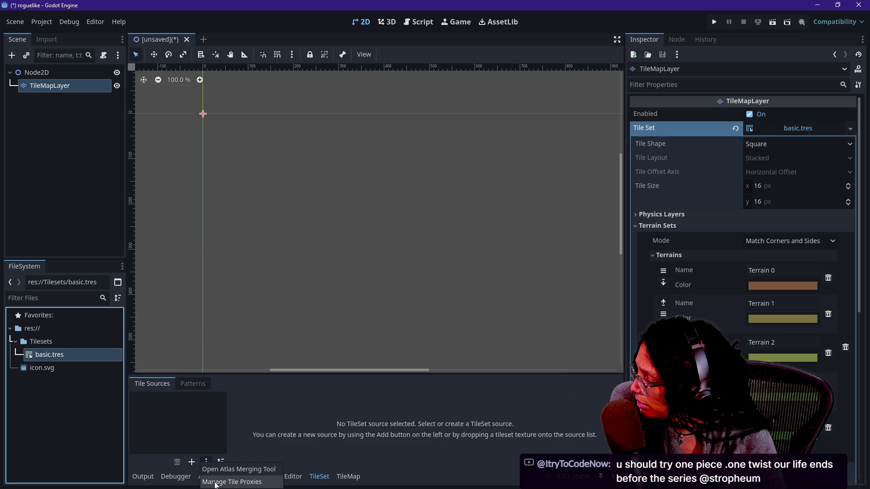
pyautogui.click(364, 427)
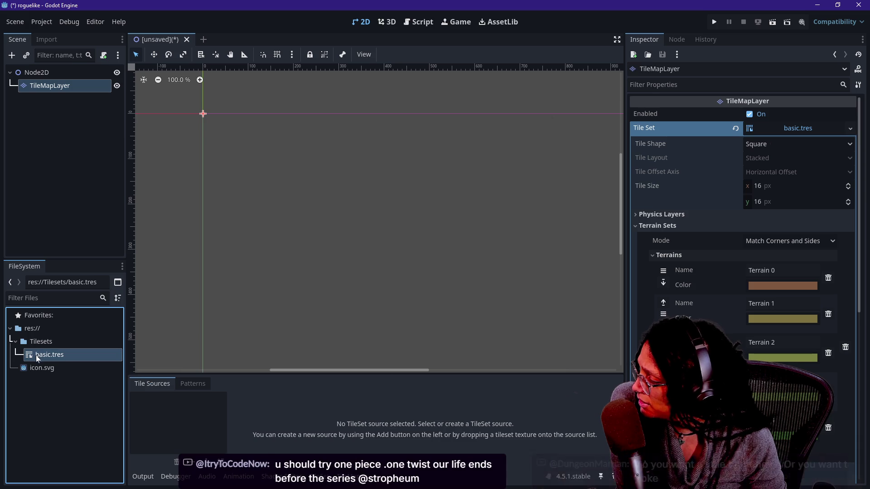
pyautogui.click(191, 462)
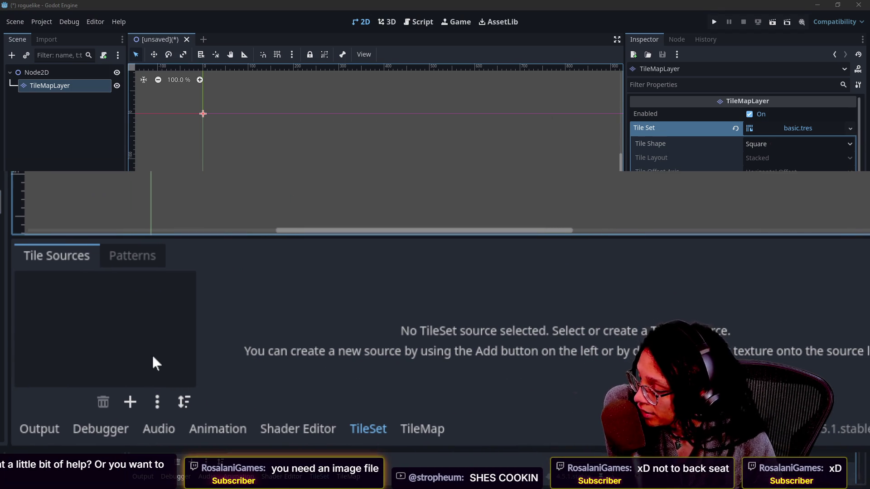
# - Resize the Tile Sources list by dragging its divider narrower, then wider
pyautogui.click(197, 300)
pyautogui.moveTo(252, 311)
pyautogui.mouseDown()
pyautogui.moveTo(159, 295)
pyautogui.moveTo(166, 293)
pyautogui.mouseUp()
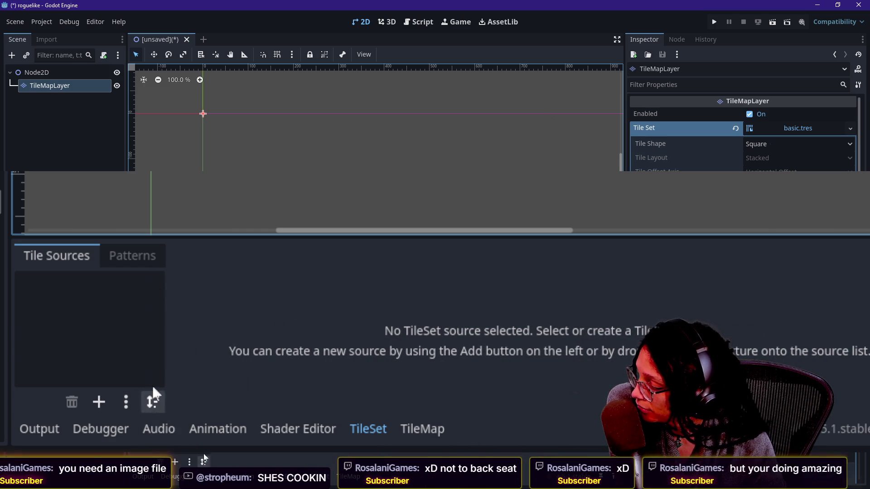
pyautogui.moveTo(164, 354); pyautogui.dragTo(245, 356)
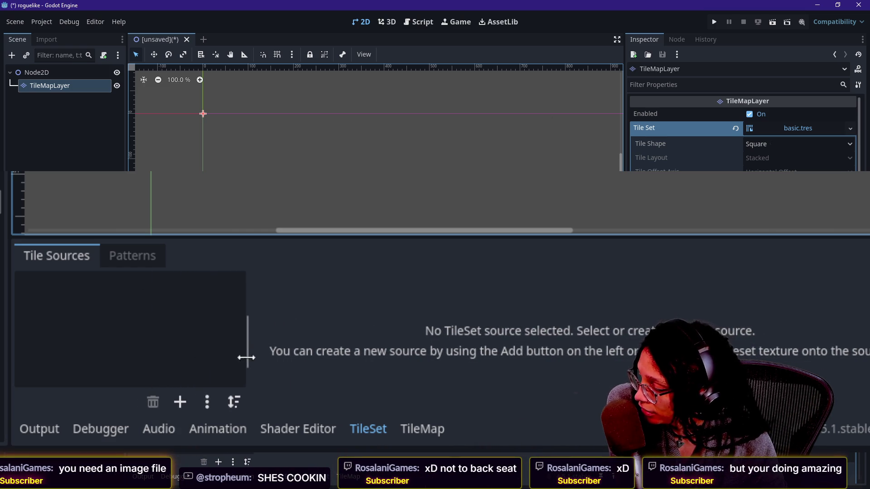
# - Toggle the extra tile source tools menu open and closed several times without choosing anything
pyautogui.click(209, 394)
pyautogui.click(207, 393)
pyautogui.click(209, 396)
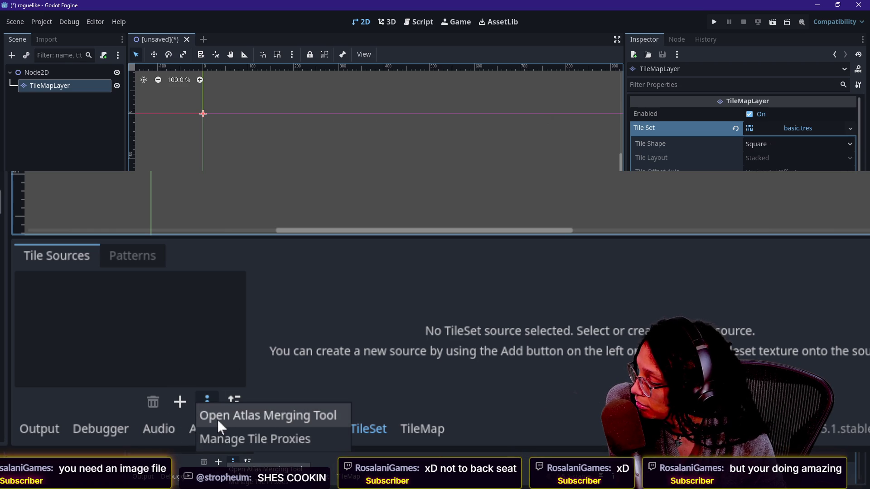
pyautogui.click(207, 400)
pyautogui.click(208, 399)
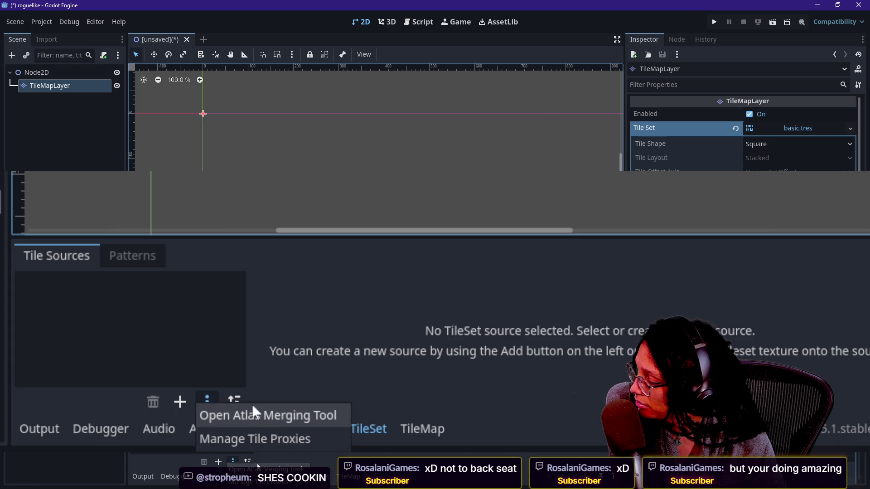
pyautogui.click(209, 401)
pyautogui.click(208, 401)
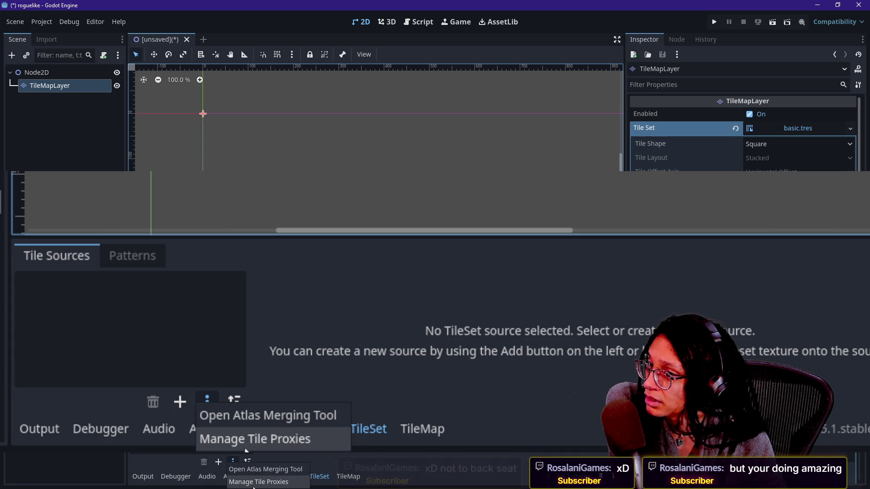
pyautogui.click(284, 435)
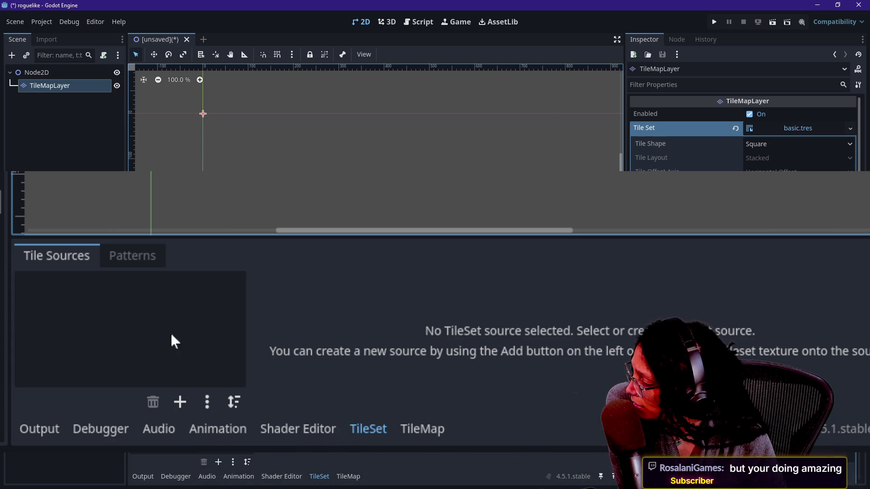
pyautogui.click(236, 366)
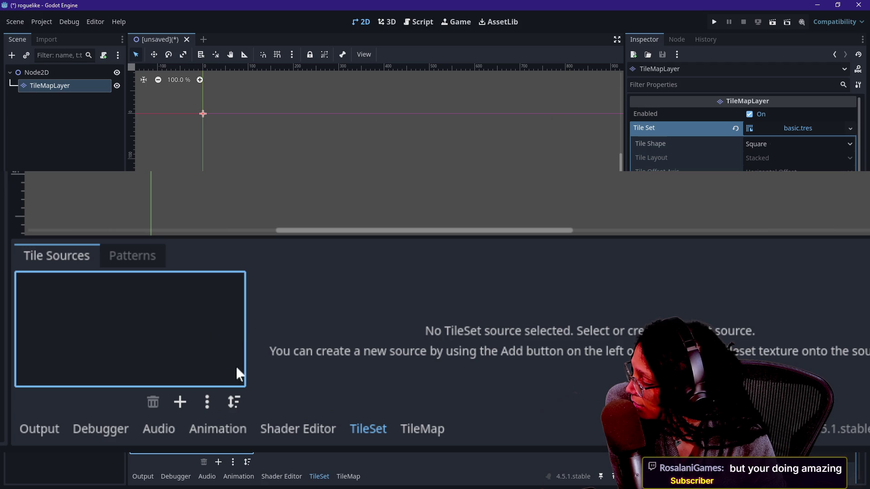
pyautogui.click(207, 401)
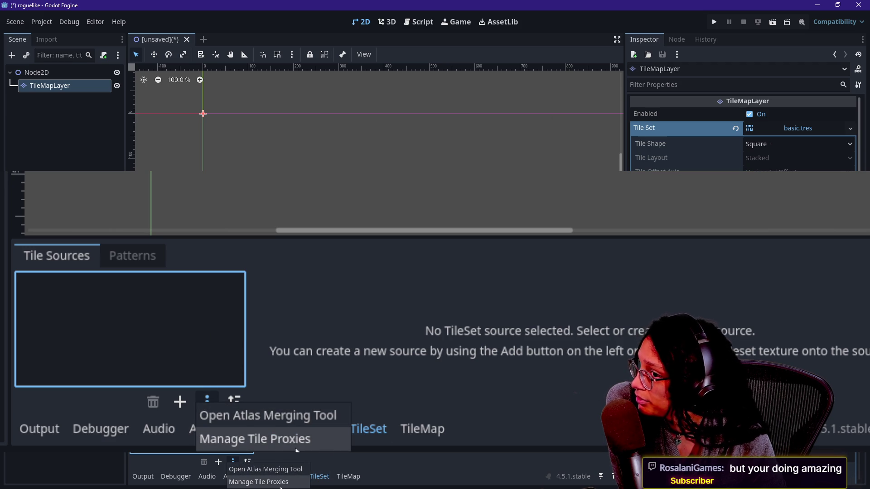
pyautogui.click(309, 336)
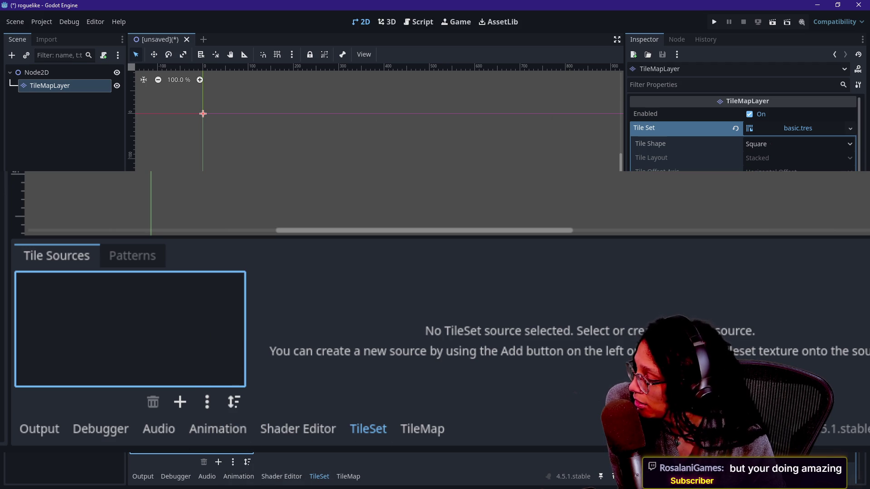
pyautogui.click(208, 409)
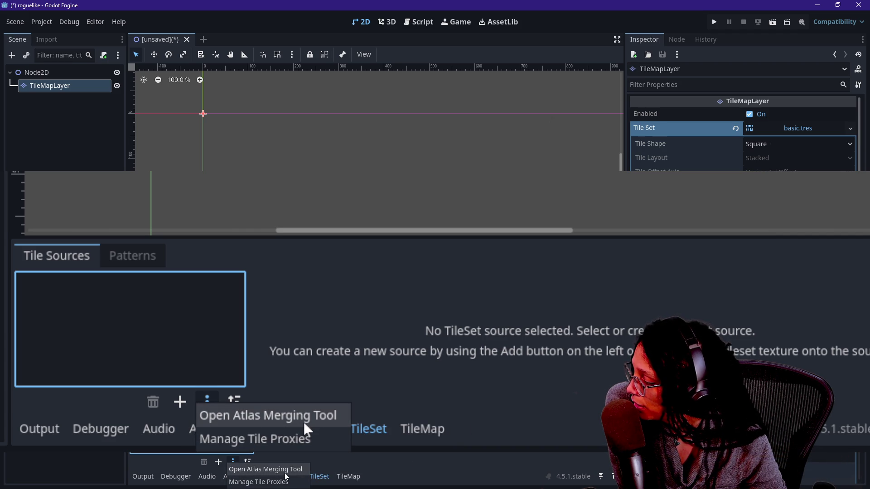
# - Open the list of source types and start adding an Atlas source from a texture
pyautogui.click(263, 386)
pyautogui.click(195, 401)
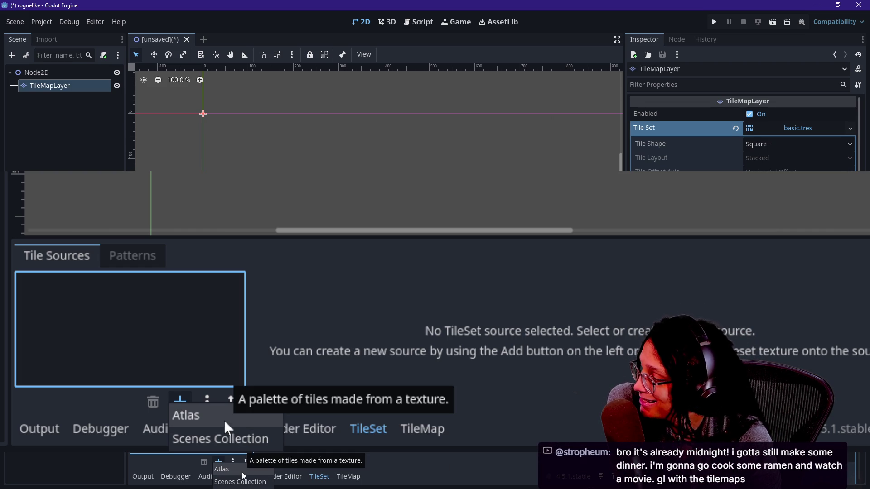
pyautogui.click(224, 420)
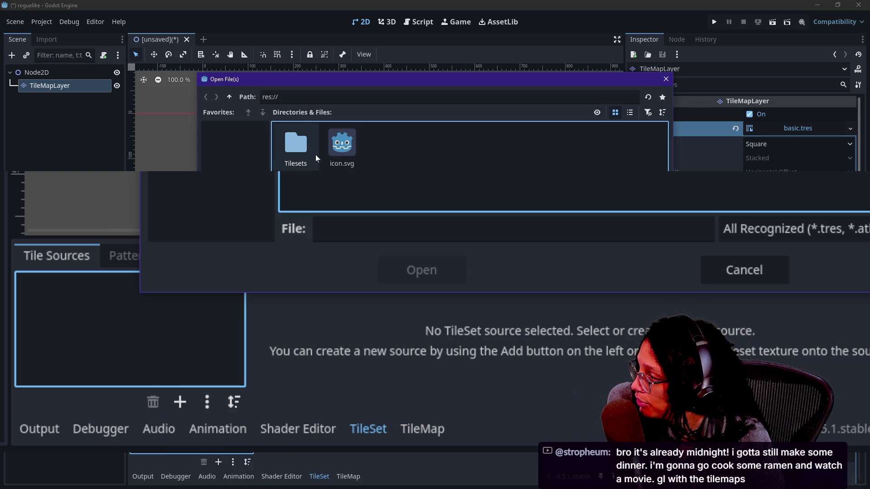
# - Browse into the Tilesets folder, then close the atlas texture file chooser without choosing anything
pyautogui.doubleClick(311, 151)
pyautogui.click(313, 154)
pyautogui.click(421, 272)
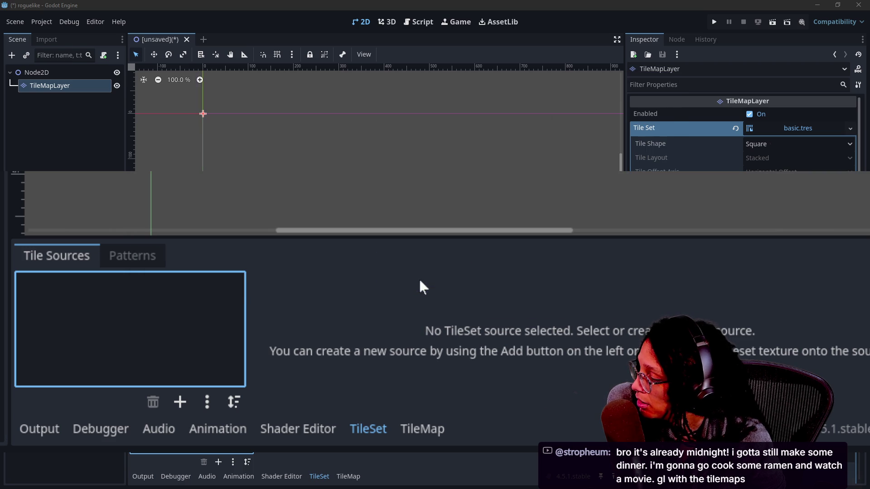
# - Add an empty Scenes Collection source to basic.tres and select it
pyautogui.click(179, 403)
pyautogui.click(237, 433)
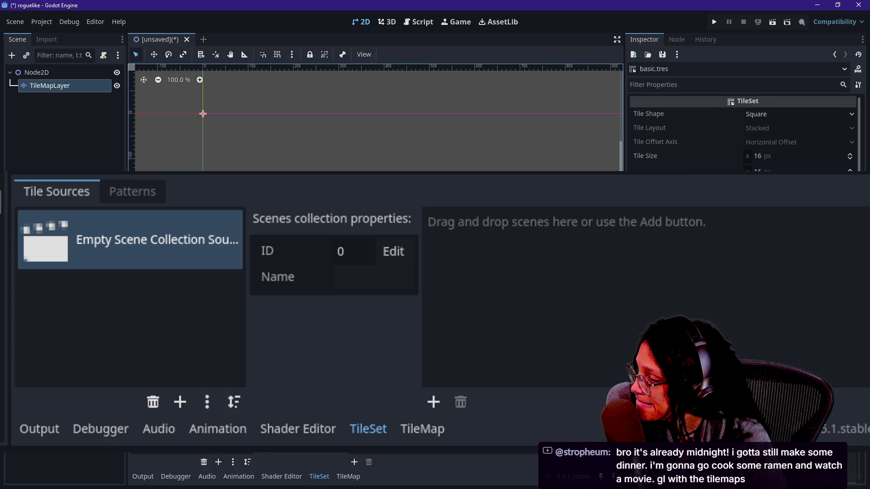
pyautogui.click(201, 240)
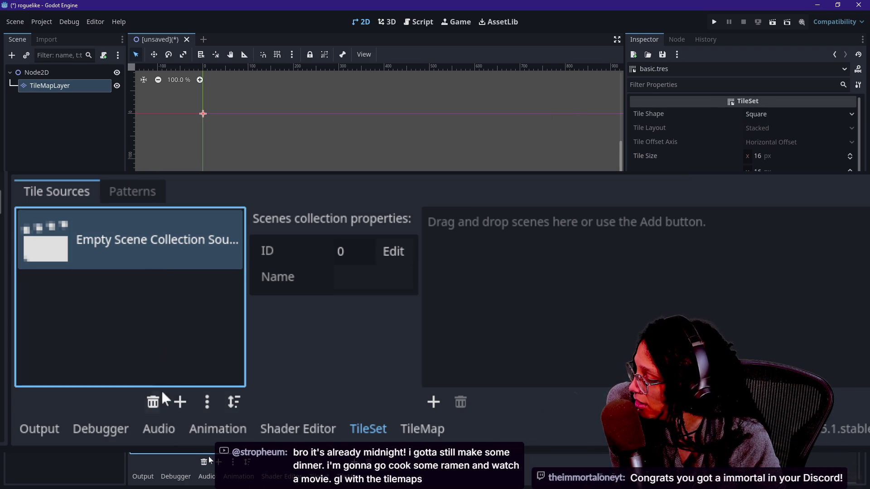
pyautogui.click(176, 403)
# - Try adding basic.tres to the collection and browse res://Tilesets, then cancel with no scene added
pyautogui.click(569, 246)
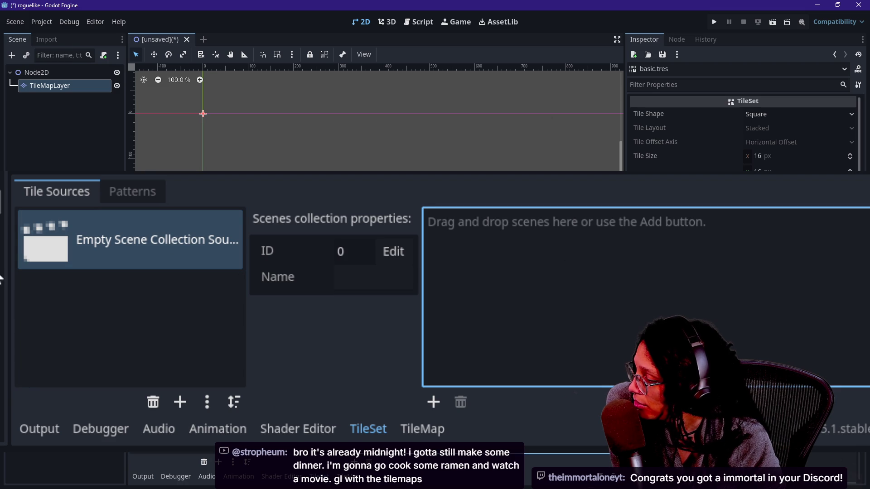
pyautogui.moveTo(1, 278)
pyautogui.mouseDown()
pyautogui.moveTo(490, 315)
pyautogui.moveTo(314, 303)
pyautogui.mouseUp()
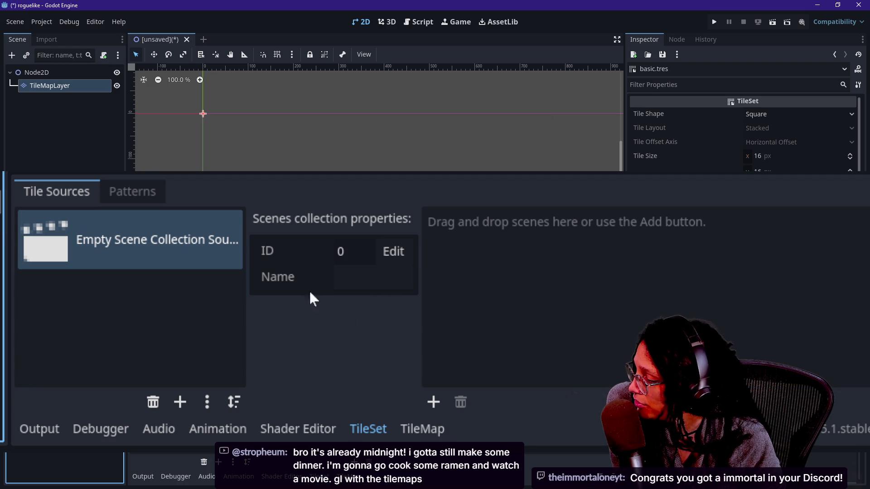
pyautogui.click(433, 401)
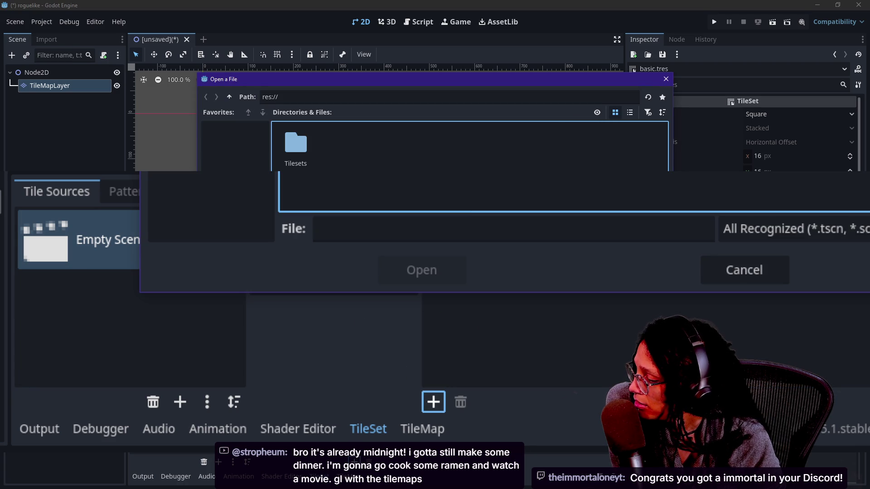
pyautogui.doubleClick(300, 154)
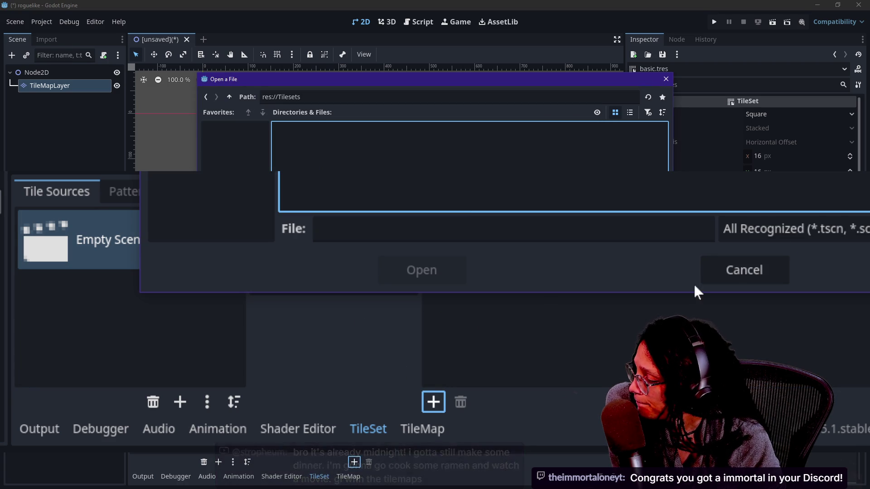
pyautogui.click(714, 277)
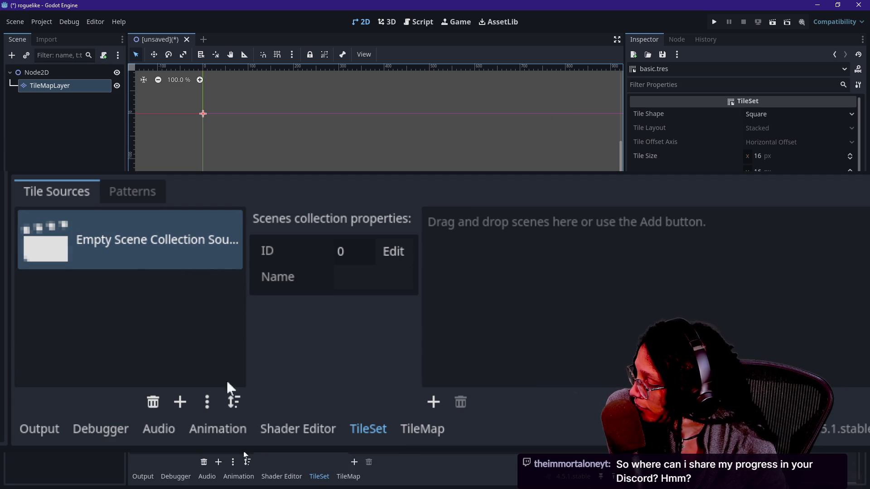
pyautogui.click(207, 402)
pyautogui.click(151, 403)
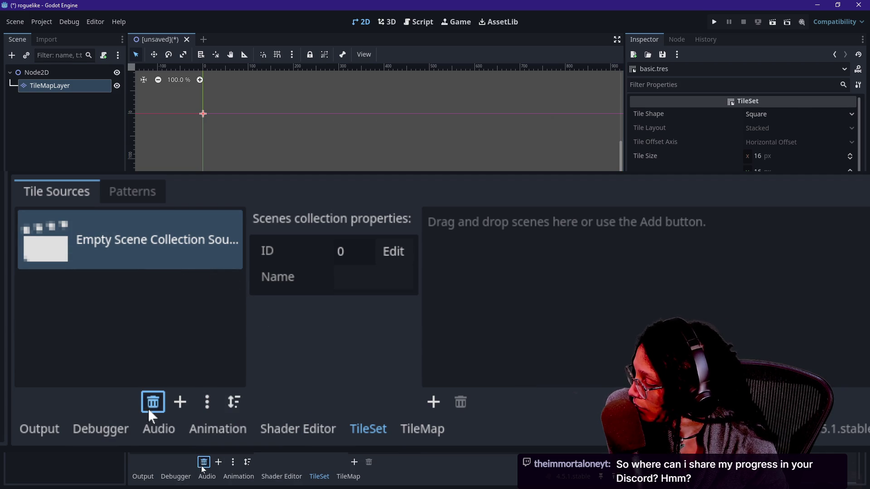
pyautogui.click(148, 410)
pyautogui.click(123, 190)
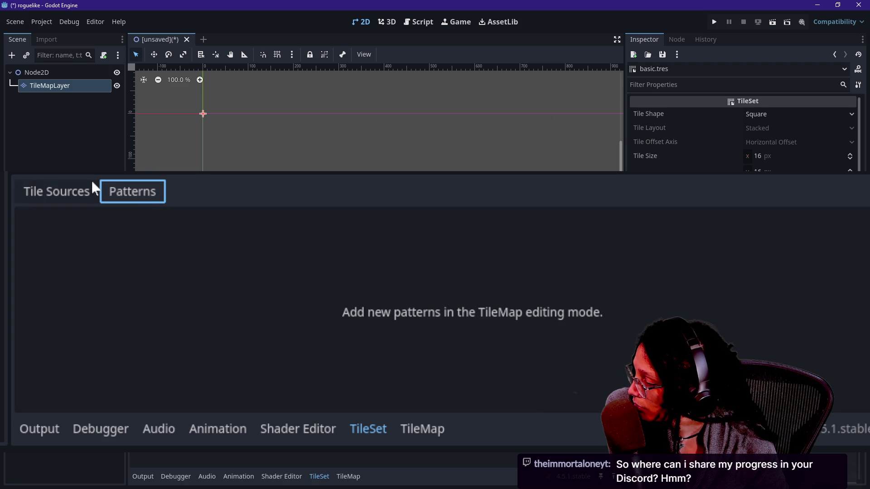
pyautogui.moveTo(13, 233)
pyautogui.mouseDown()
pyautogui.moveTo(253, 301)
pyautogui.moveTo(251, 285)
pyautogui.mouseUp()
pyautogui.click(249, 286)
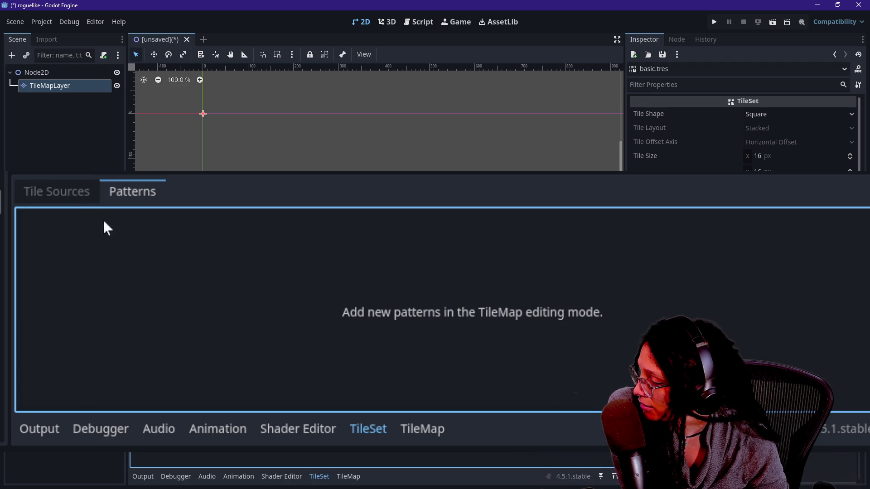
pyautogui.click(91, 198)
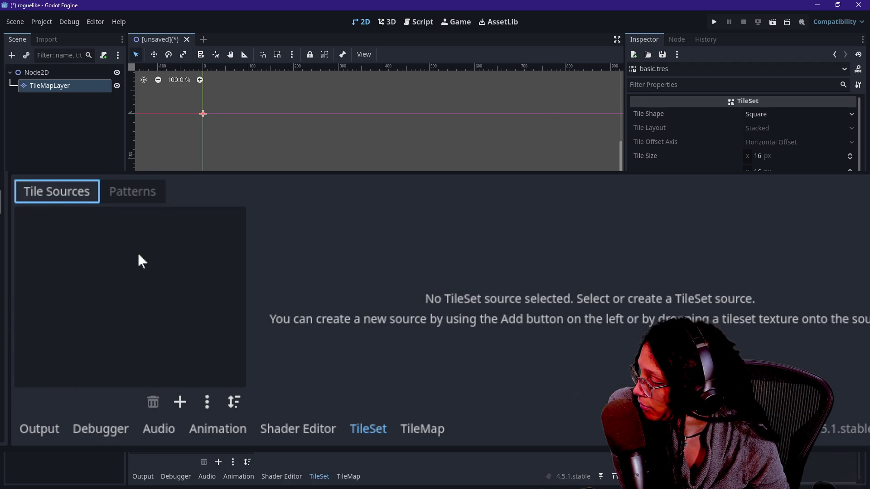
pyautogui.click(233, 462)
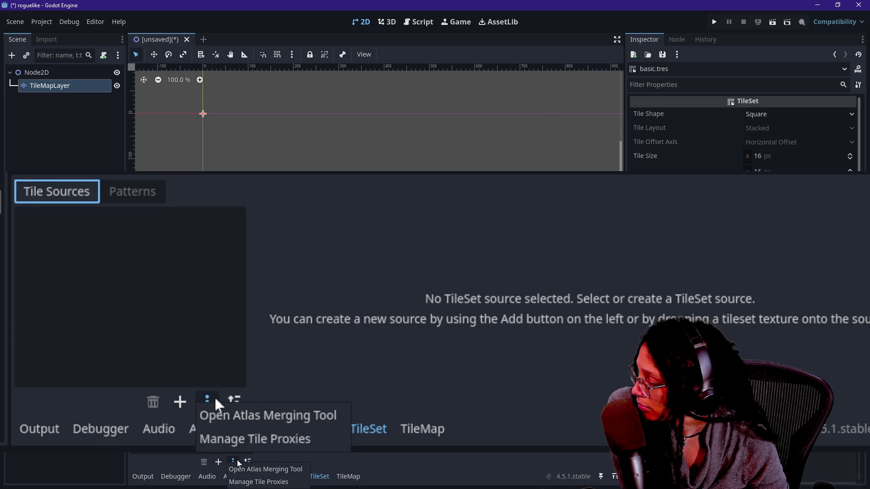
pyautogui.click(259, 482)
pyautogui.click(307, 159)
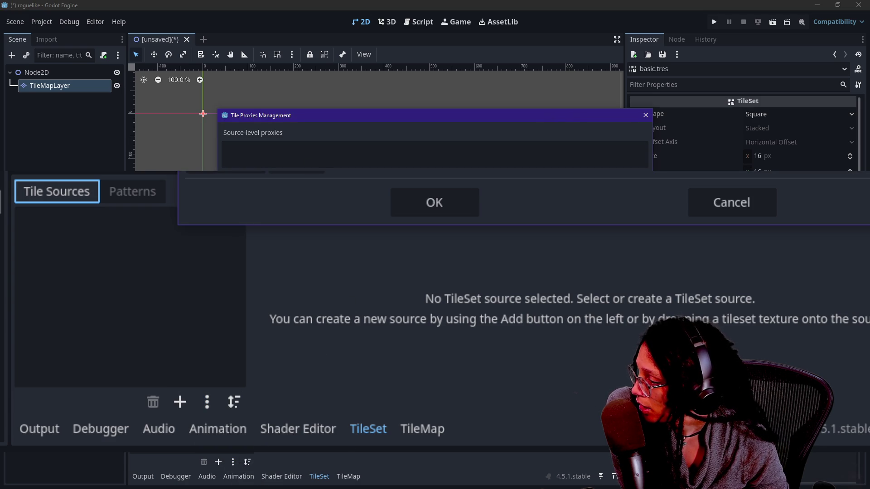
pyautogui.click(409, 208)
pyautogui.click(233, 462)
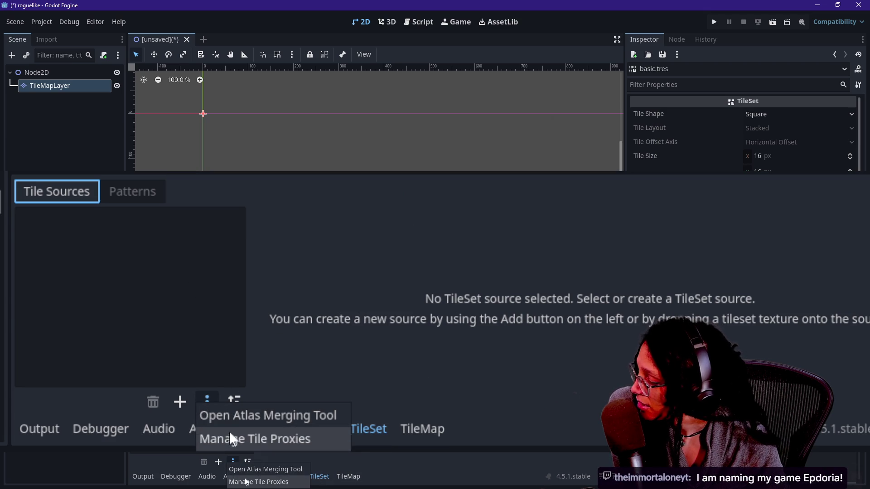
pyautogui.click(226, 417)
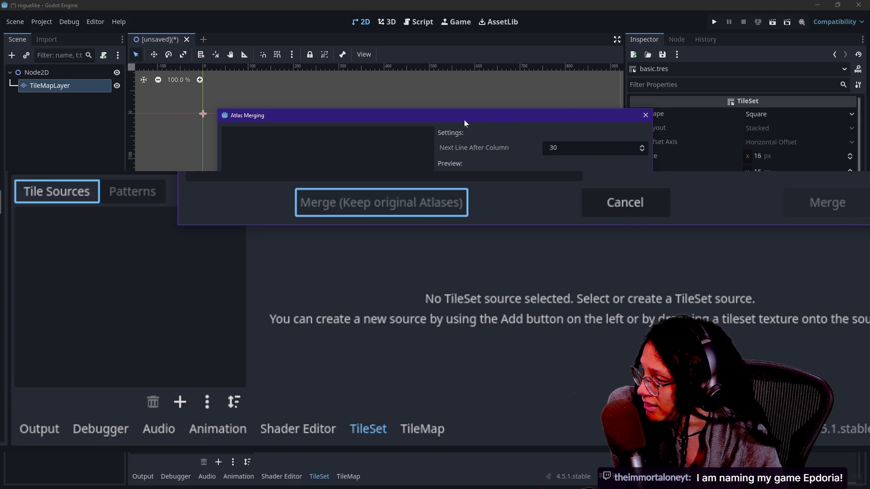
pyautogui.click(632, 205)
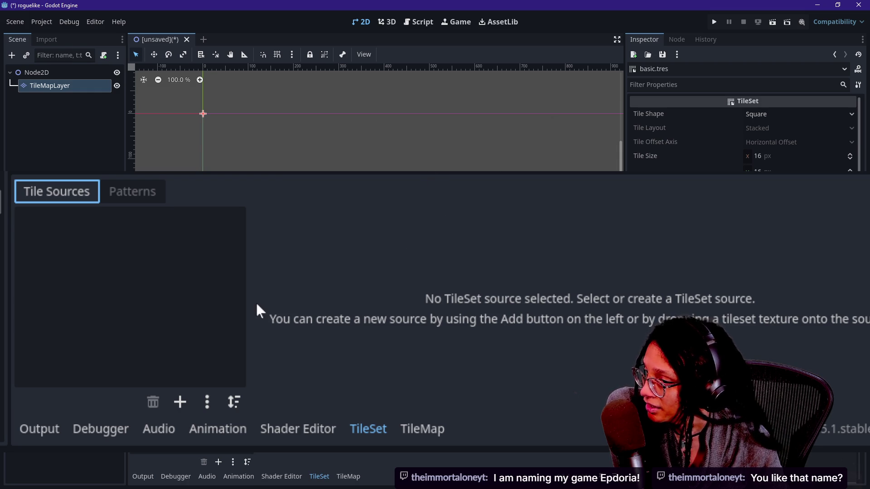
pyautogui.click(184, 400)
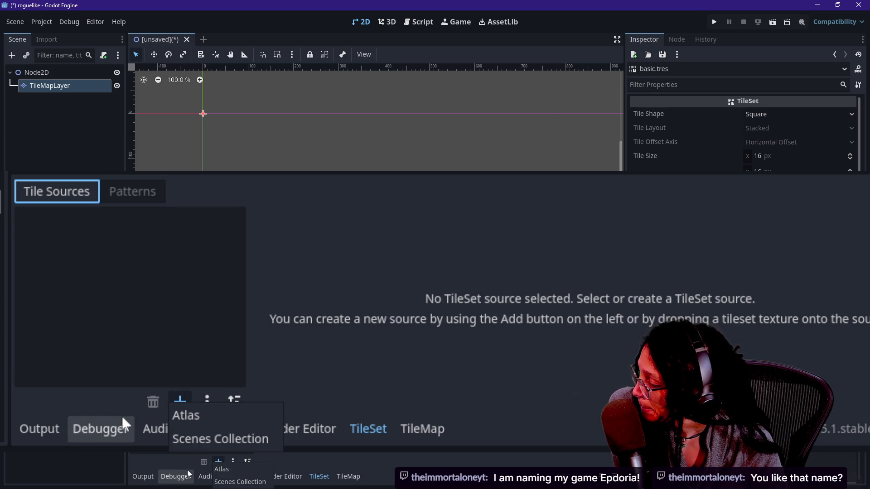
# - Add another empty Scenes Collection source, then start a new scene with a Control root
pyautogui.click(202, 437)
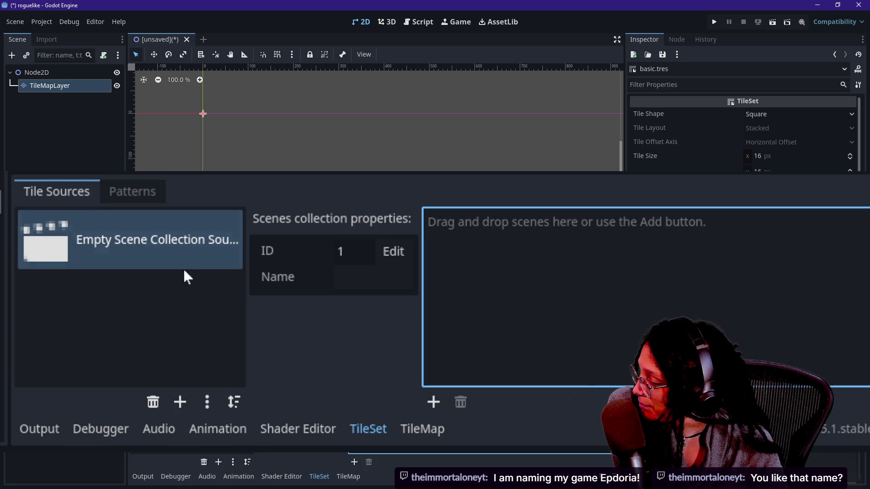
pyautogui.click(203, 40)
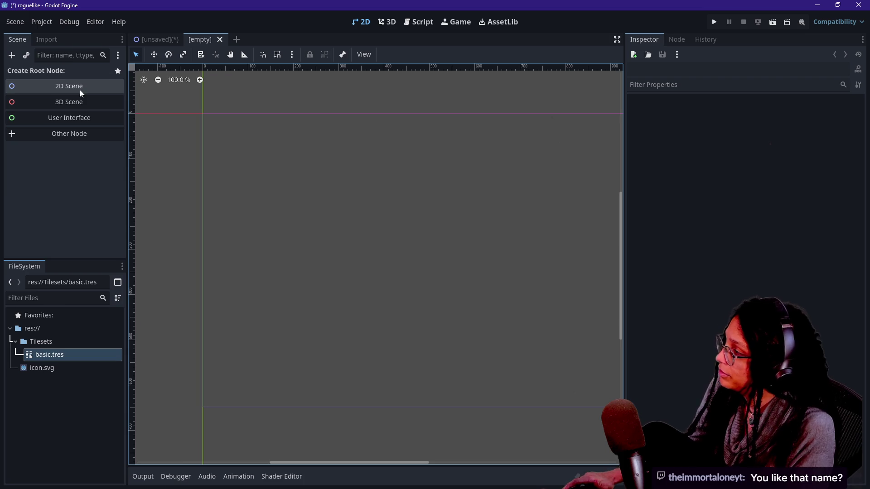
pyautogui.click(88, 118)
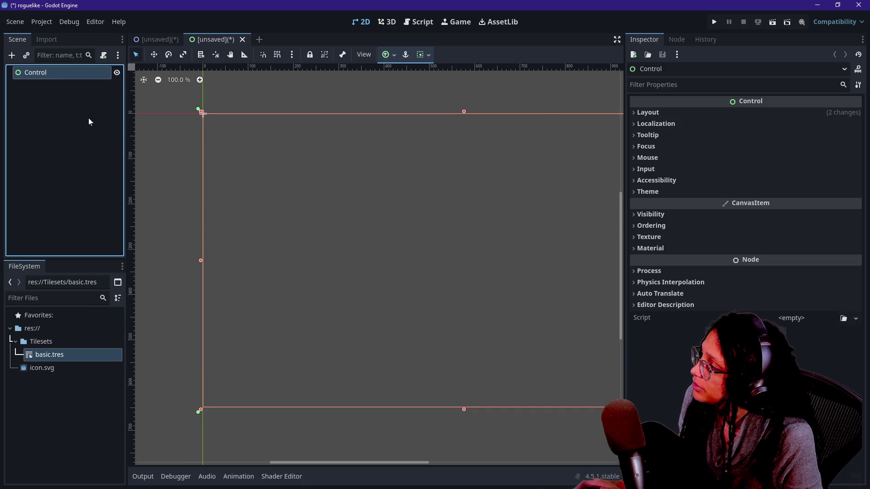
# - Add a TextureRect child under Control and give it a new GradientTexture2D
pyautogui.rightClick(63, 81)
pyautogui.click(84, 88)
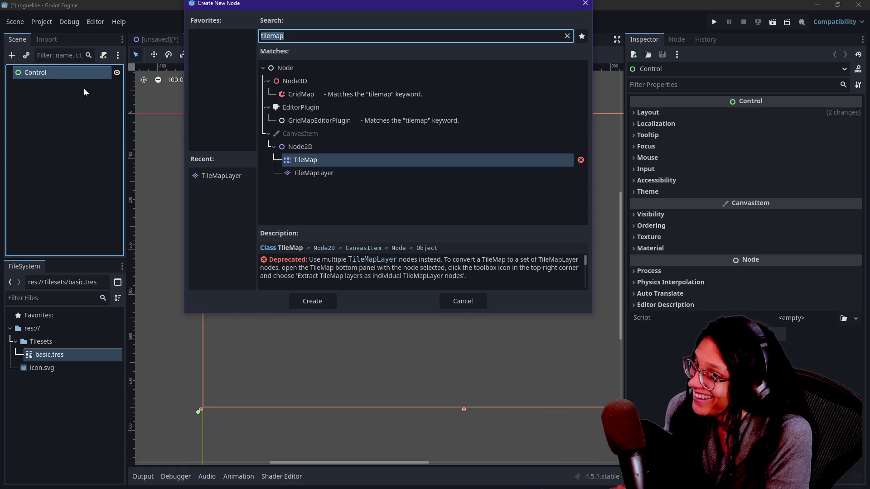
pyautogui.press('BackSpace')
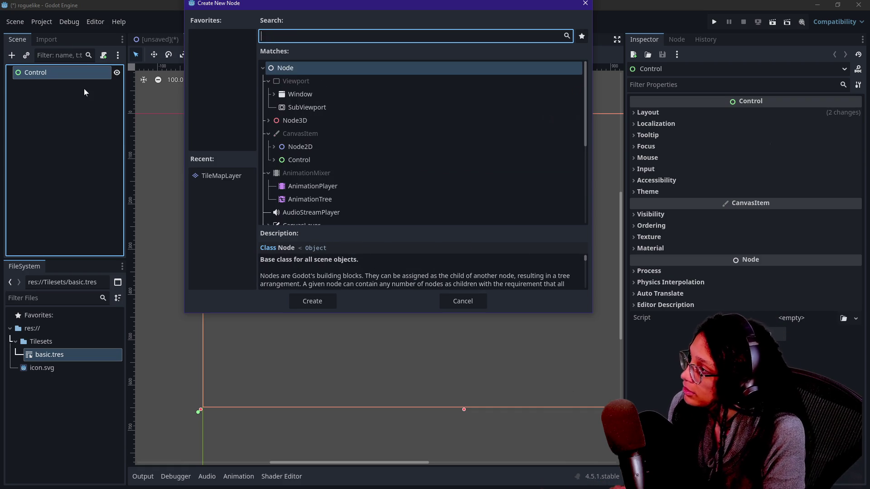
pyautogui.write('texture')
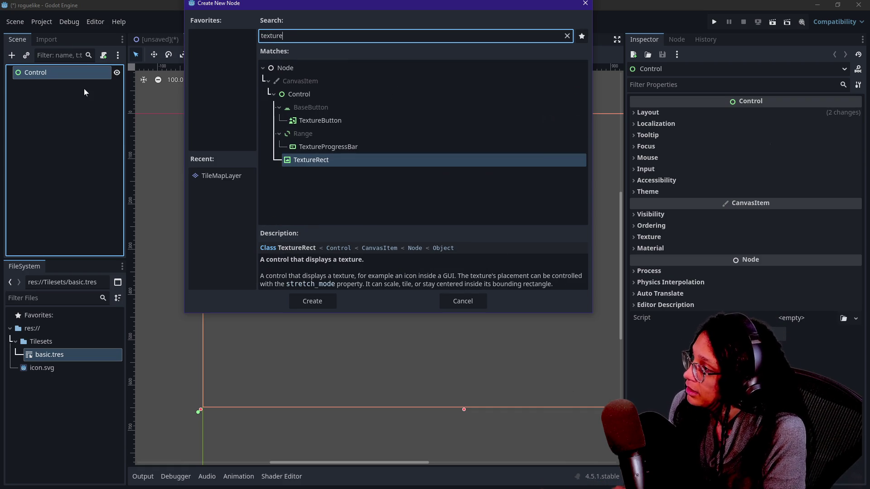
pyautogui.press('Return')
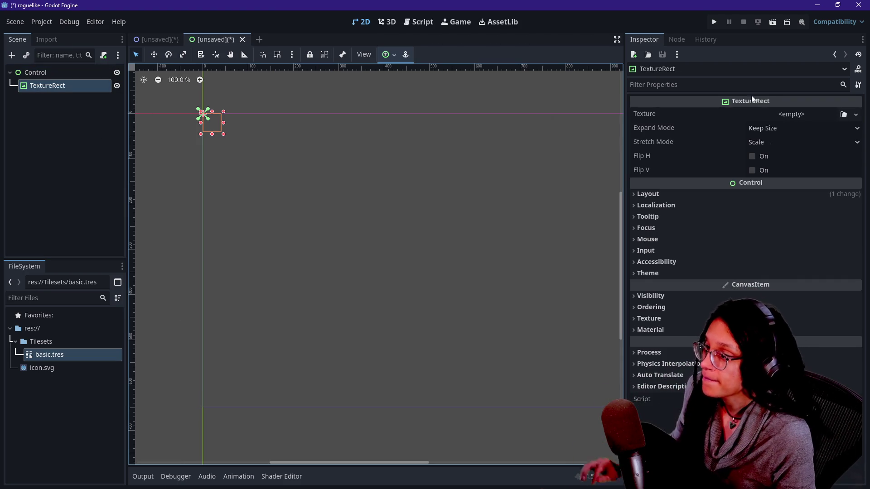
pyautogui.click(792, 114)
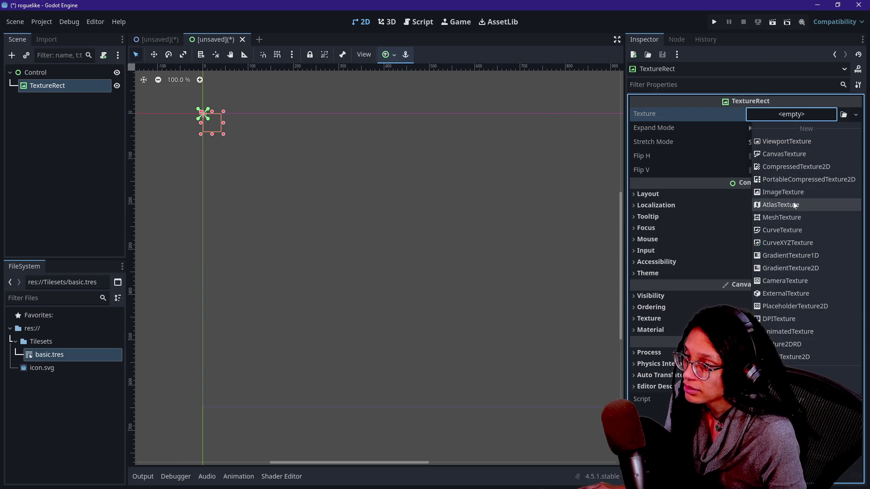
pyautogui.click(806, 267)
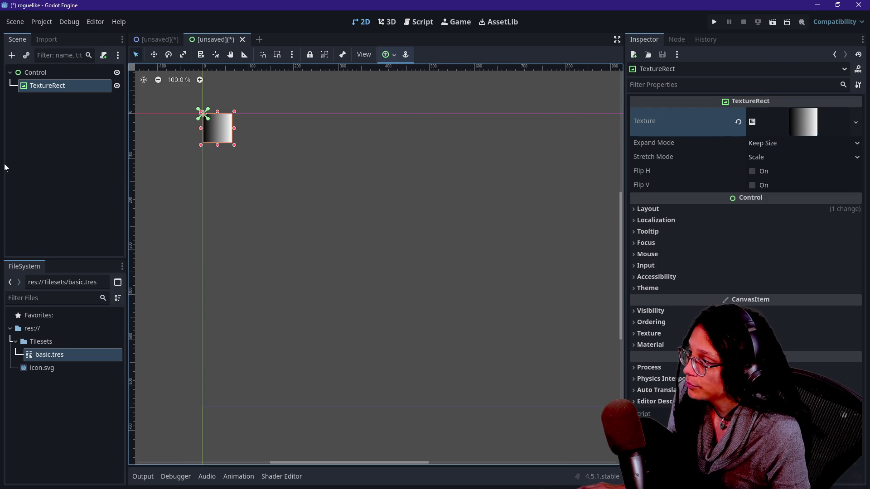
pyautogui.click(118, 138)
# - Save the scene as tile_0.tscn in a new res://Tiles folder
pyautogui.hotkey('ctrl', 's')
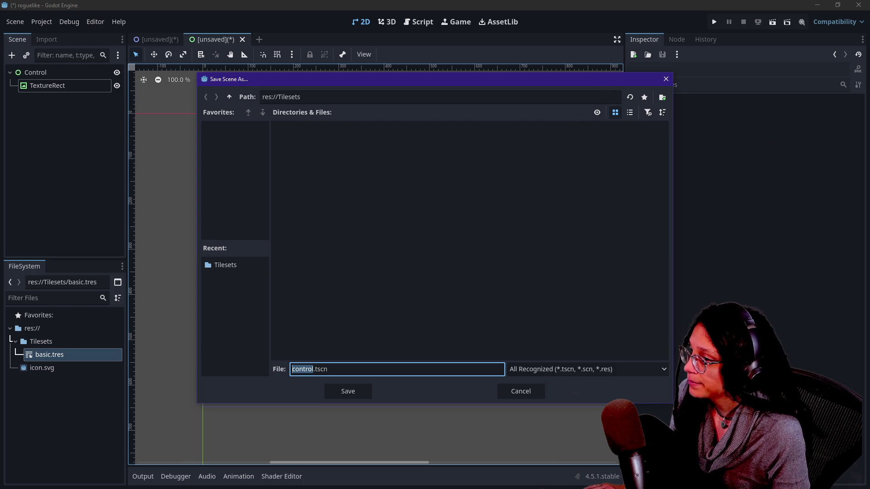
pyautogui.click(229, 96)
pyautogui.click(662, 97)
pyautogui.write('Tiles')
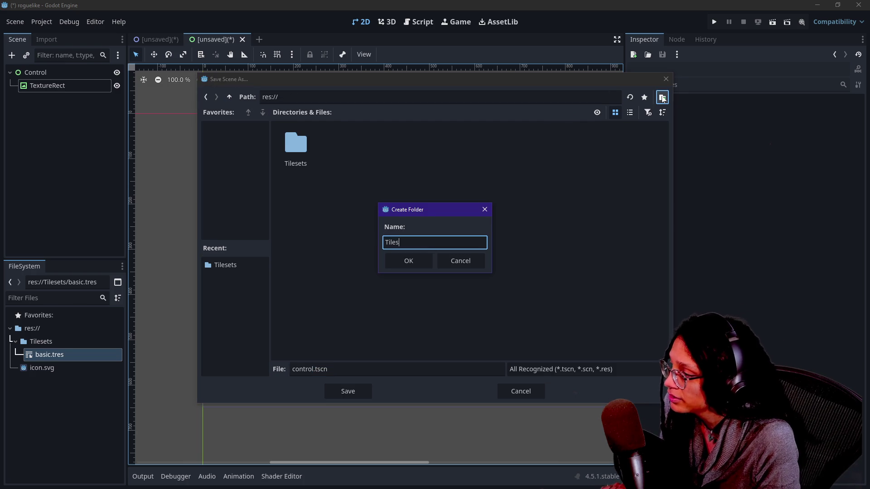
pyautogui.press('Return')
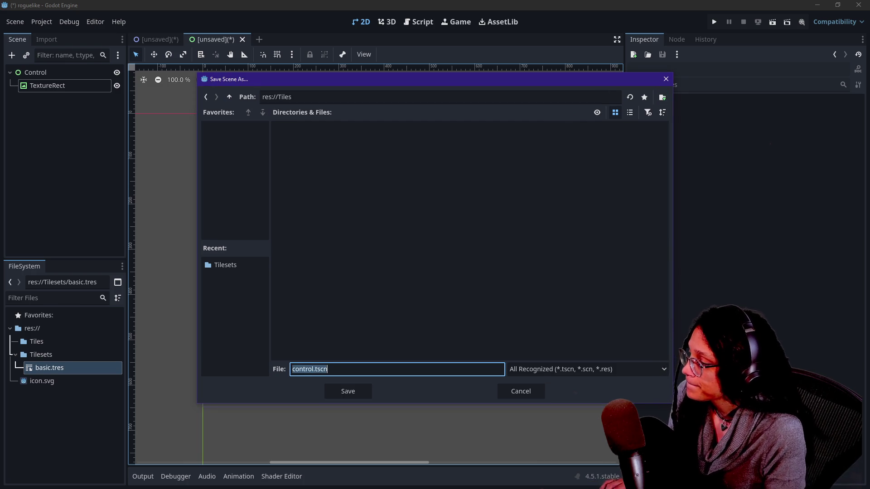
pyautogui.press('BackSpace')
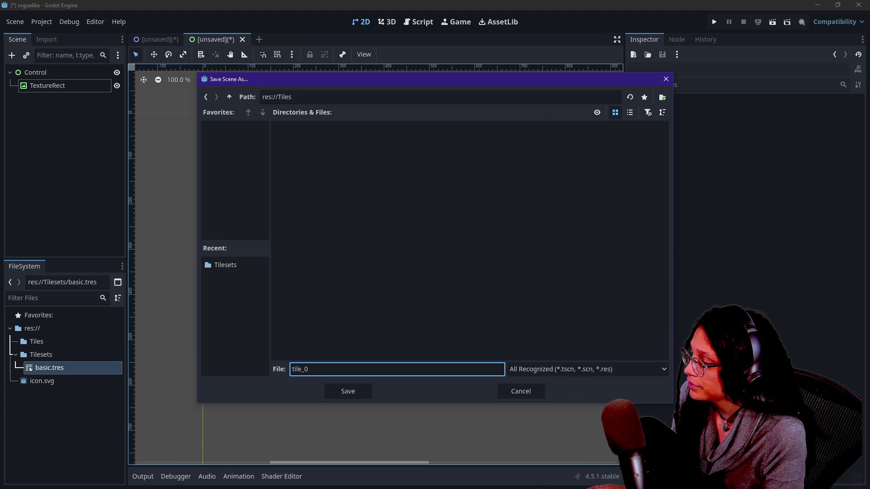
pyautogui.press('Return')
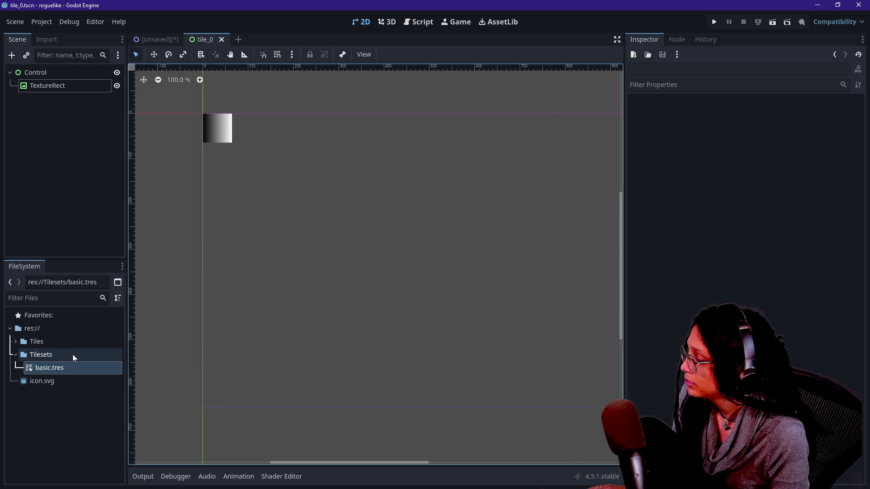
pyautogui.click(138, 41)
# - Save the Node2D tilemap scene as main.tscn at res://, then bring up the TileSet editor
pyautogui.hotkey('ctrl', 's')
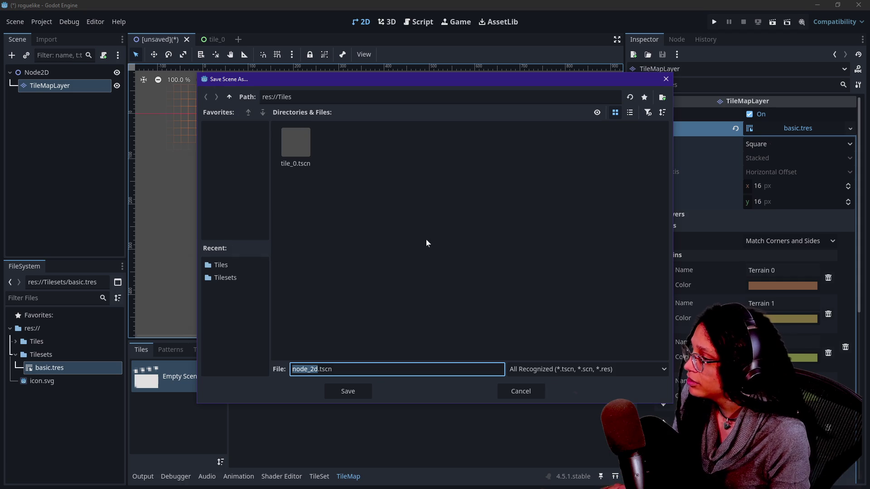
pyautogui.click(229, 96)
pyautogui.click(410, 368)
pyautogui.write('m')
pyautogui.hotkey('ctrl', 'a')
pyautogui.write('main')
pyautogui.press('Return')
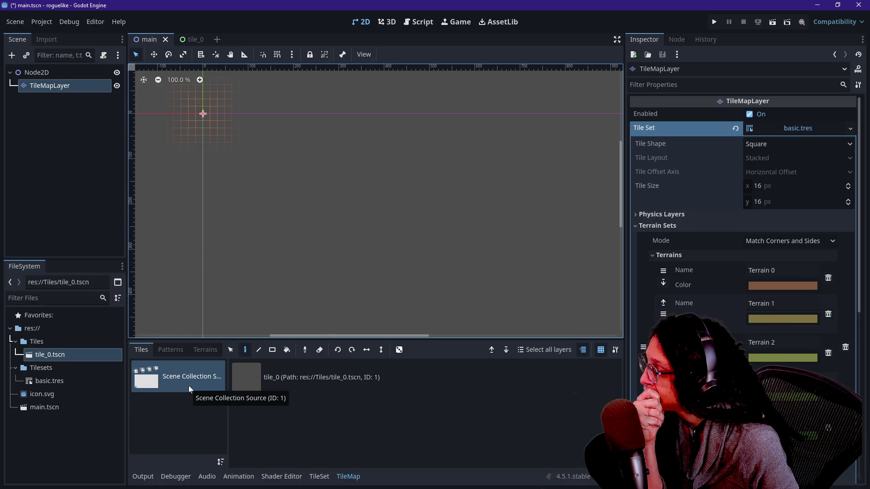
pyautogui.click(319, 477)
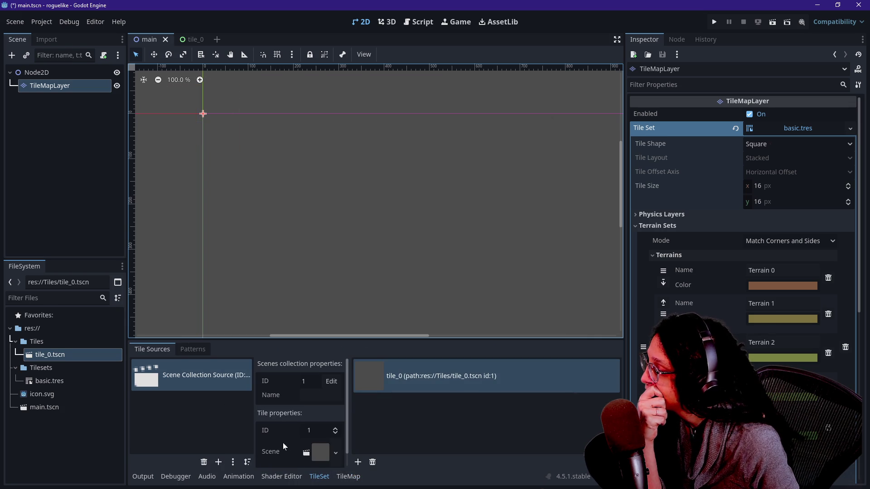
pyautogui.click(321, 395)
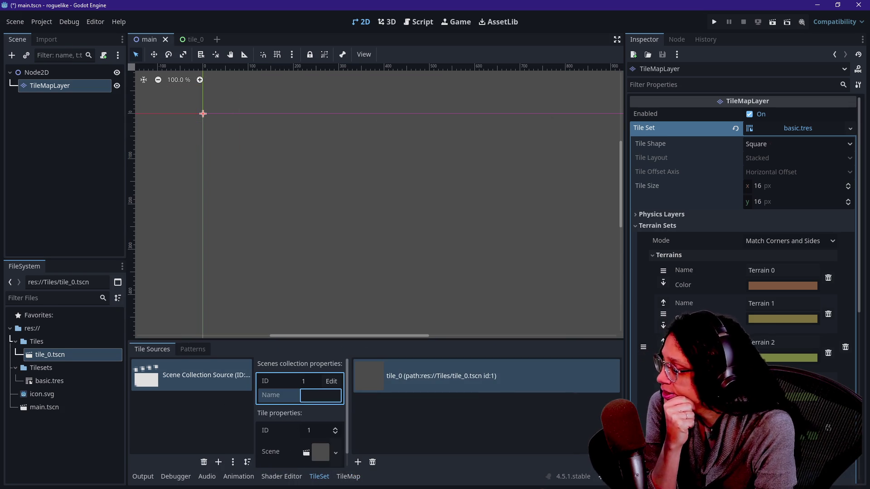
pyautogui.write('tile_0')
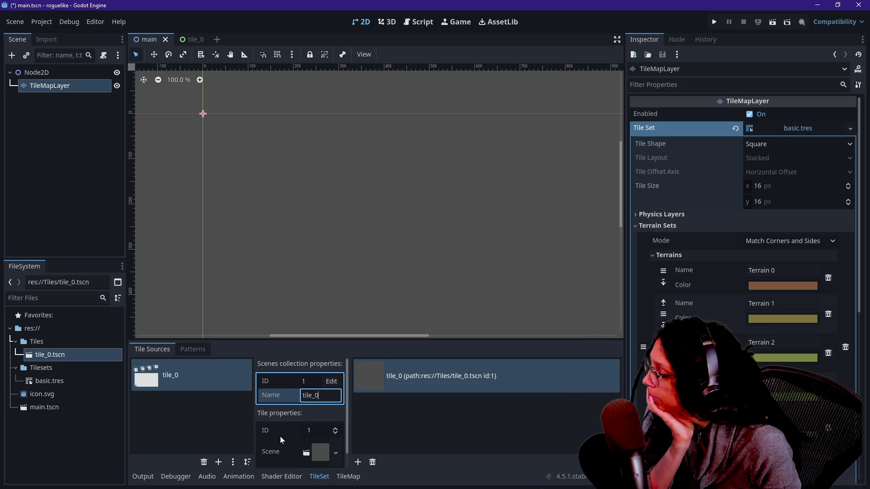
pyautogui.scroll(-1, 280, 436)
pyautogui.scroll(-1, 281, 447)
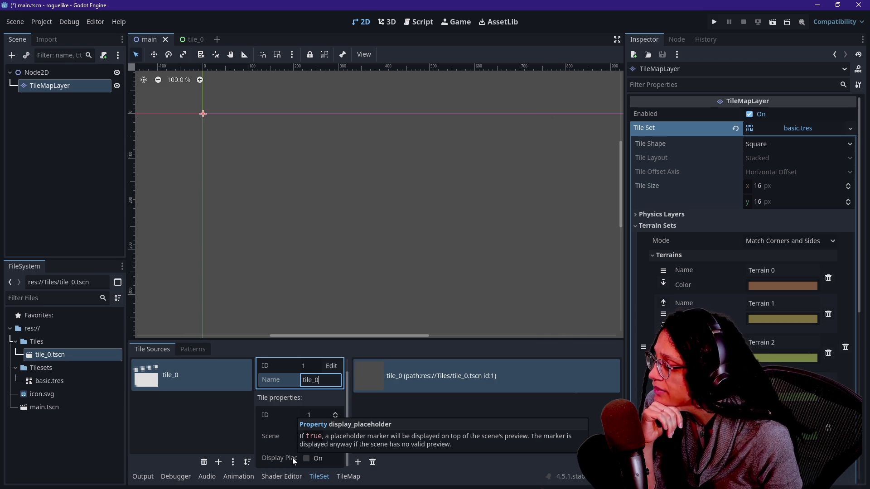
pyautogui.click(292, 457)
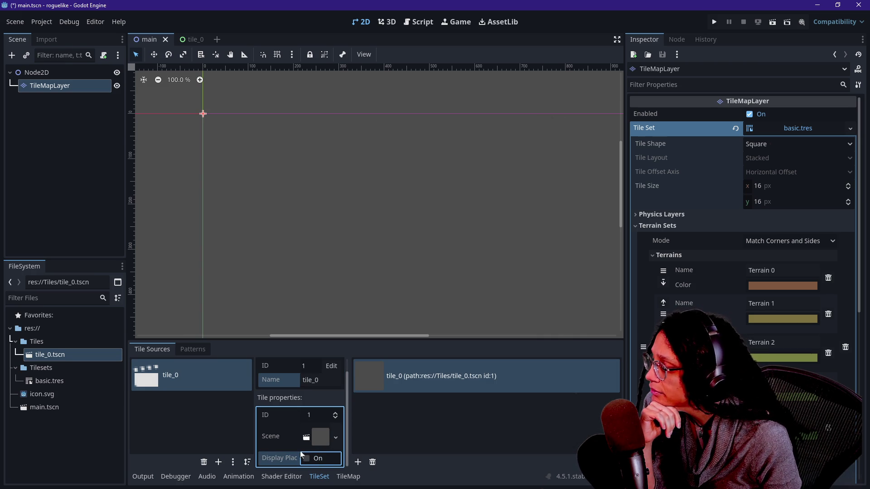
pyautogui.scroll(1, 277, 456)
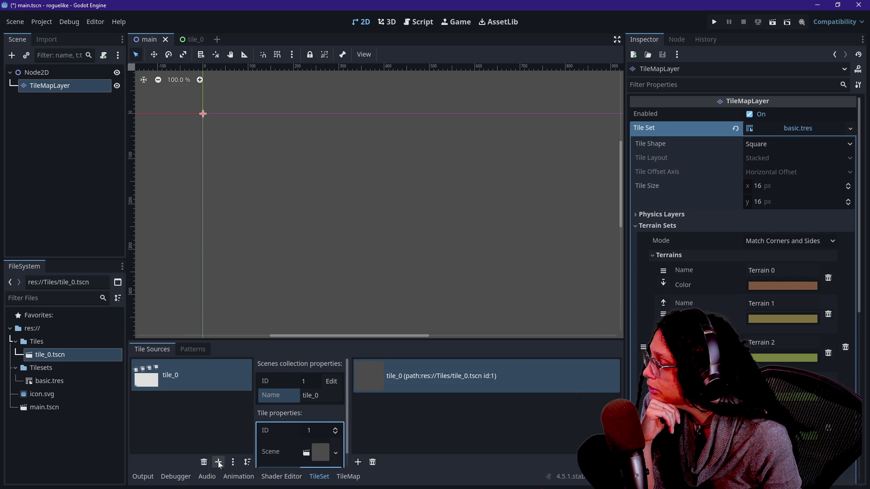
# - Switch to the TileMap panel and select the tile_0 scene tile for painting
pyautogui.click(203, 352)
pyautogui.click(215, 433)
pyautogui.click(146, 351)
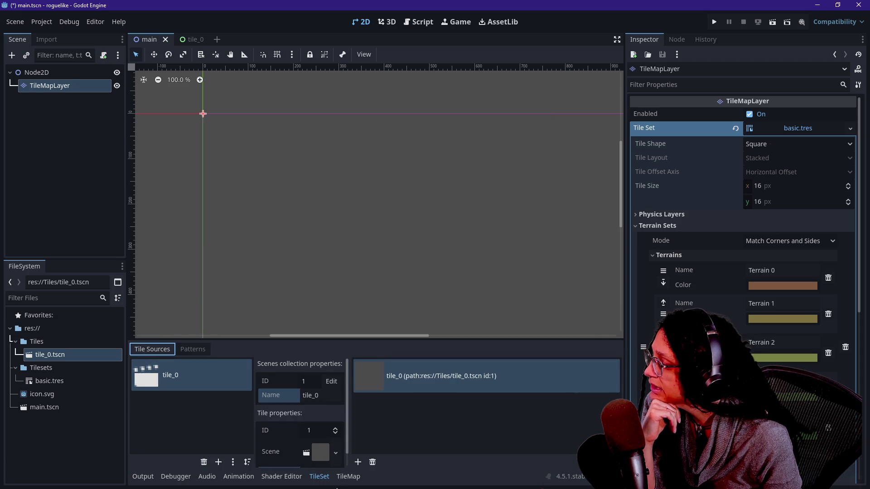
pyautogui.click(347, 477)
pyautogui.click(255, 391)
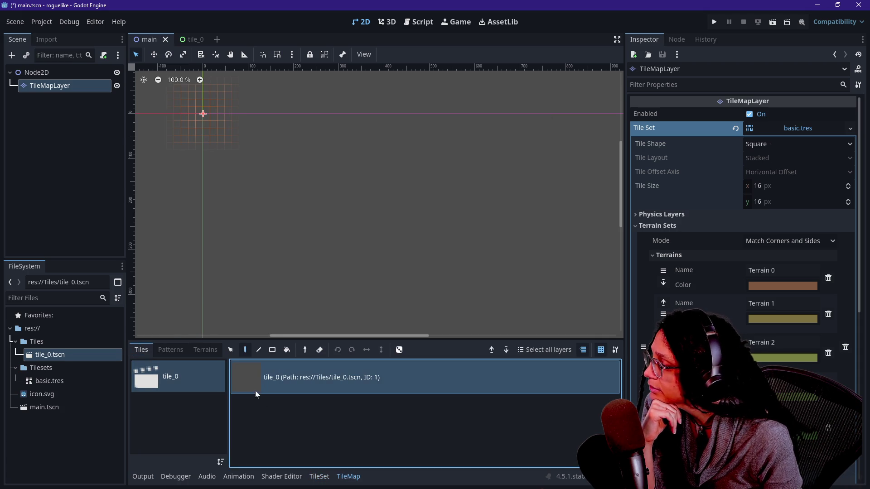
# - Paint some test tile_0 tiles and strokes, then undo them all
pyautogui.click(208, 243)
pyautogui.click(300, 228)
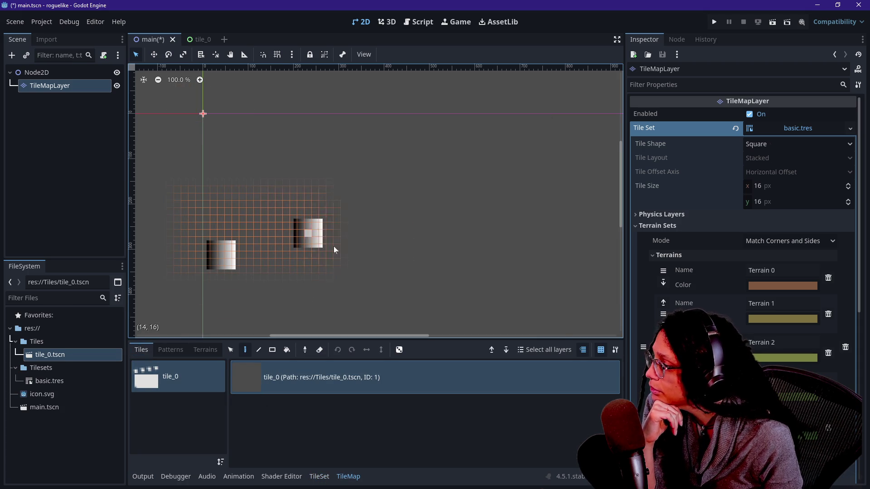
pyautogui.click(375, 136)
pyautogui.click(237, 146)
pyautogui.moveTo(358, 203)
pyautogui.mouseDown()
pyautogui.moveTo(513, 271)
pyautogui.moveTo(135, 223)
pyautogui.moveTo(408, 204)
pyautogui.moveTo(419, 298)
pyautogui.moveTo(226, 294)
pyautogui.moveTo(329, 209)
pyautogui.mouseUp()
pyautogui.hotkey('ctrl', 'z')
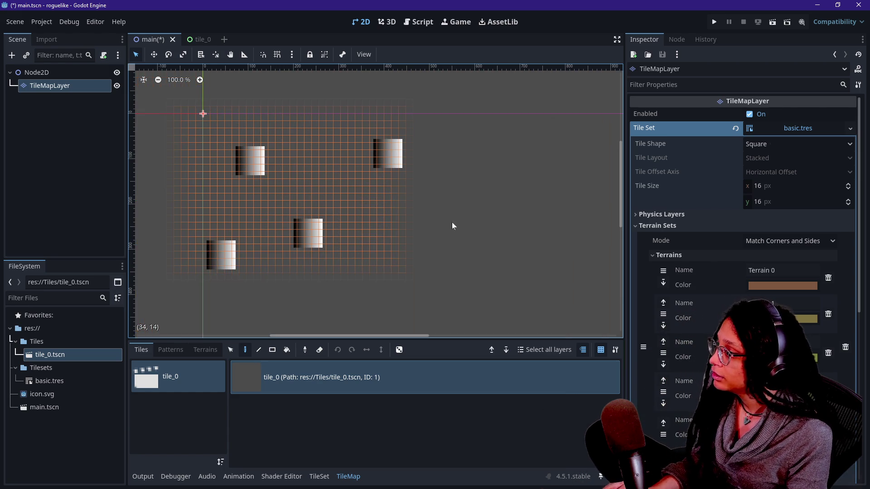
pyautogui.hotkey('ctrl', 'z')
pyautogui.hotkey('ctrl', 'z')
pyautogui.hotkey('ctrl', 'z')
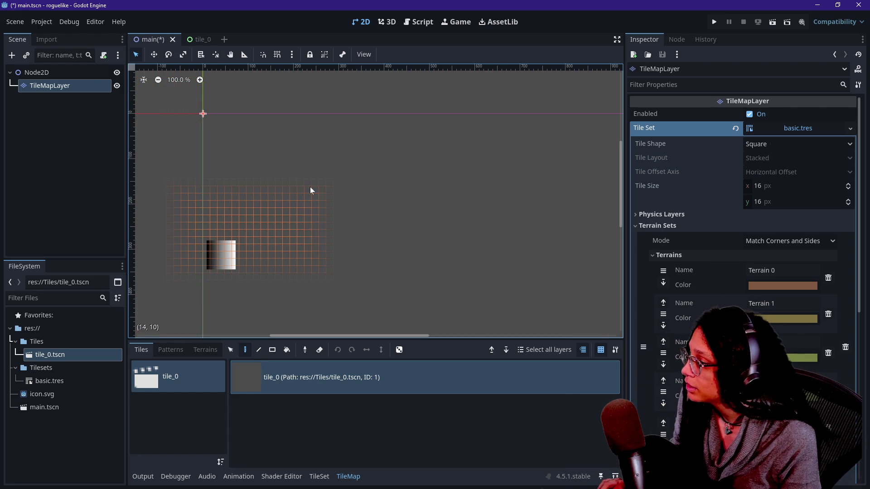
pyautogui.moveTo(213, 138)
pyautogui.mouseDown()
pyautogui.moveTo(206, 119)
pyautogui.moveTo(259, 124)
pyautogui.mouseUp()
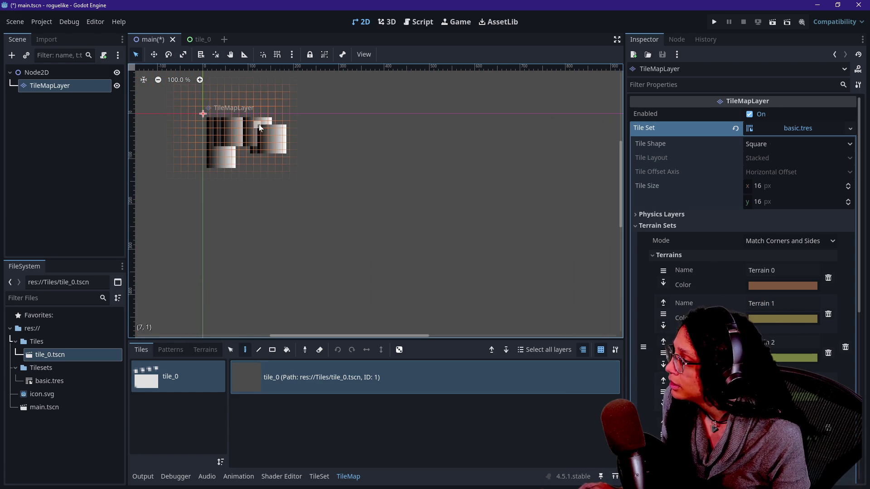
pyautogui.hotkey('ctrl', 'z')
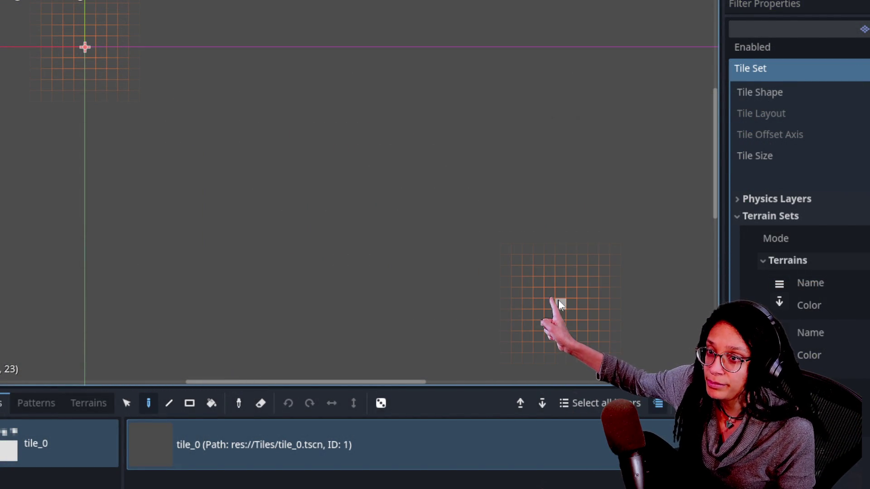
# - Place two tile_0 gradient tiles on the grid, the second above the first
pyautogui.click(531, 264)
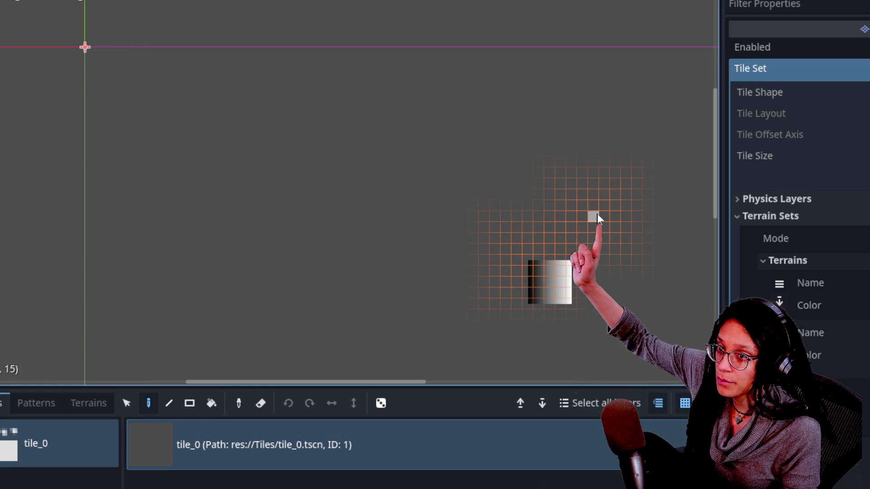
pyautogui.click(597, 215)
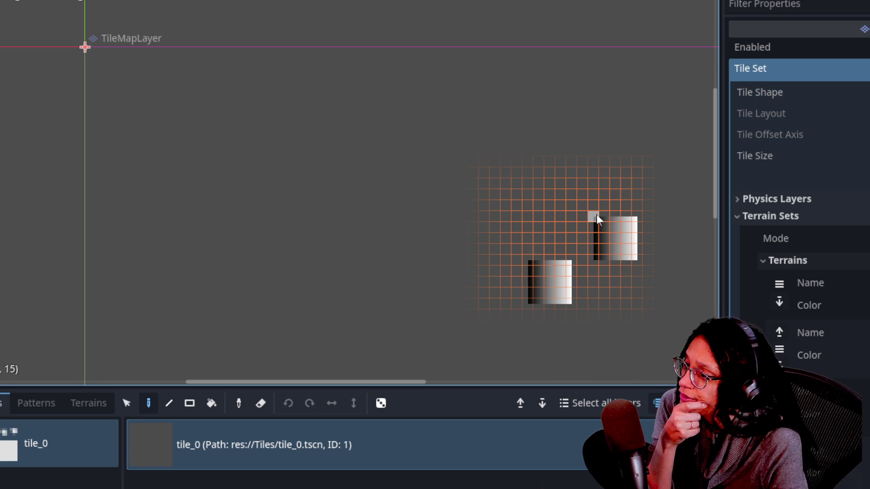
pyautogui.scroll(-6, 444, 163)
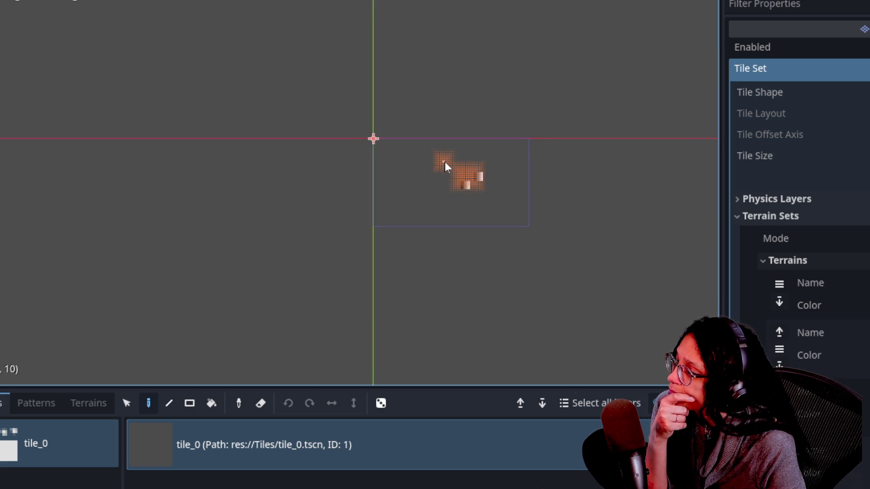
# - Zoom the canvas, then return to the TileSet editor showing the tile_0 scenes collection source
pyautogui.scroll(5, 446, 164)
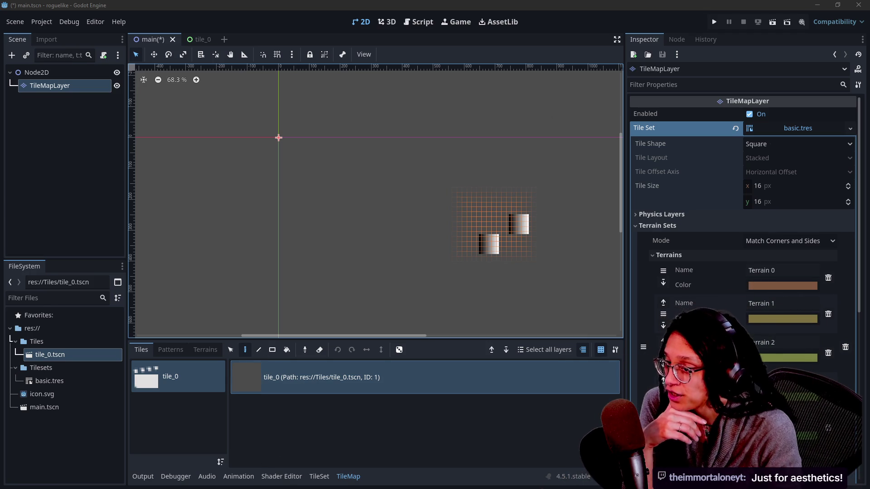
pyautogui.click(319, 477)
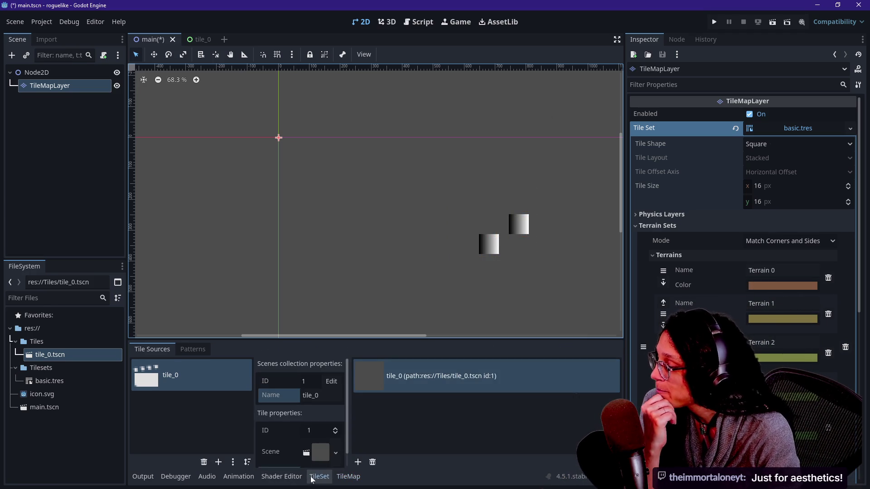
# - Switch to the TileMap panel's Patterns list
pyautogui.click(281, 476)
pyautogui.click(238, 476)
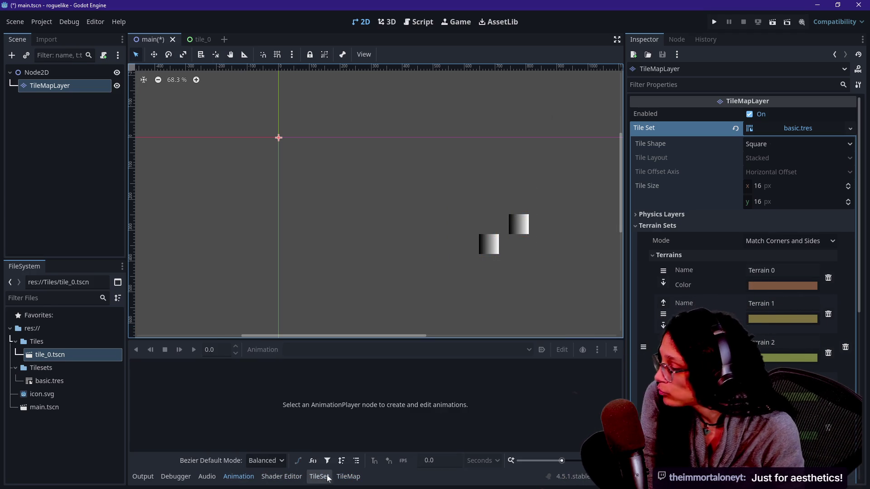
pyautogui.click(319, 477)
pyautogui.click(342, 477)
pyautogui.click(177, 350)
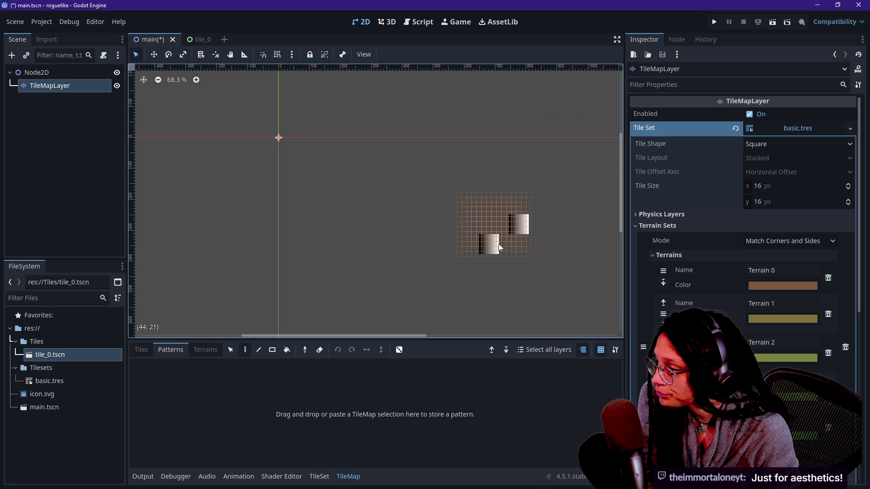
# - Box-select both gradient tiles and drag them into Patterns as a reusable pattern
pyautogui.click(230, 350)
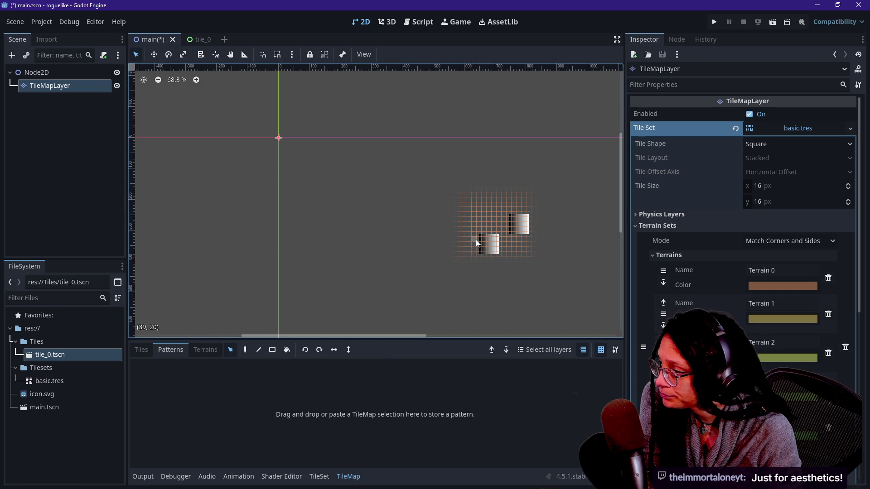
pyautogui.moveTo(580, 281); pyautogui.dragTo(413, 130)
pyautogui.scroll(10, 543, 220)
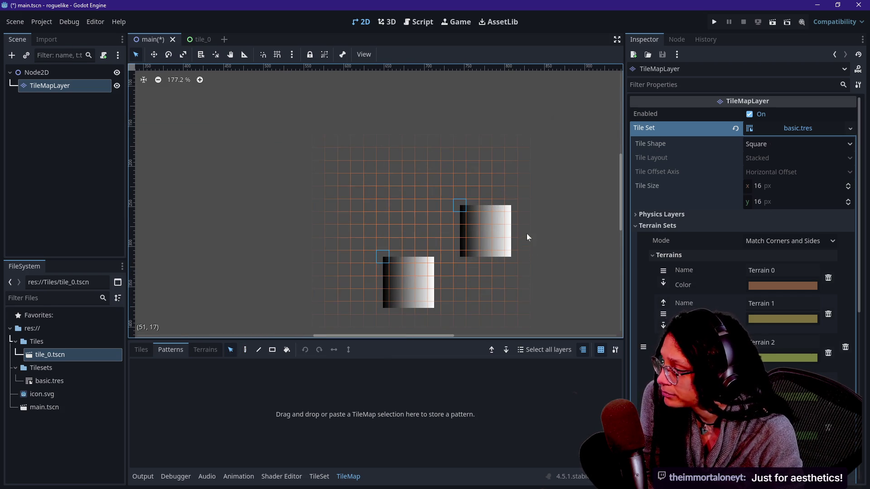
pyautogui.moveTo(400, 268)
pyautogui.mouseDown()
pyautogui.moveTo(371, 352)
pyautogui.moveTo(369, 335)
pyautogui.mouseUp()
pyautogui.moveTo(352, 274)
pyautogui.mouseDown()
pyautogui.moveTo(437, 188)
pyautogui.moveTo(460, 190)
pyautogui.mouseUp()
pyautogui.press('Delete')
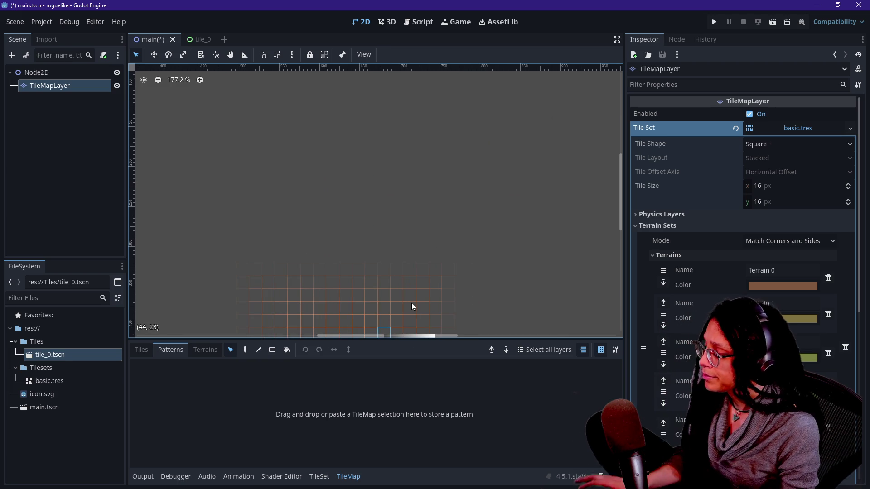
pyautogui.hotkey('ctrl', 'z')
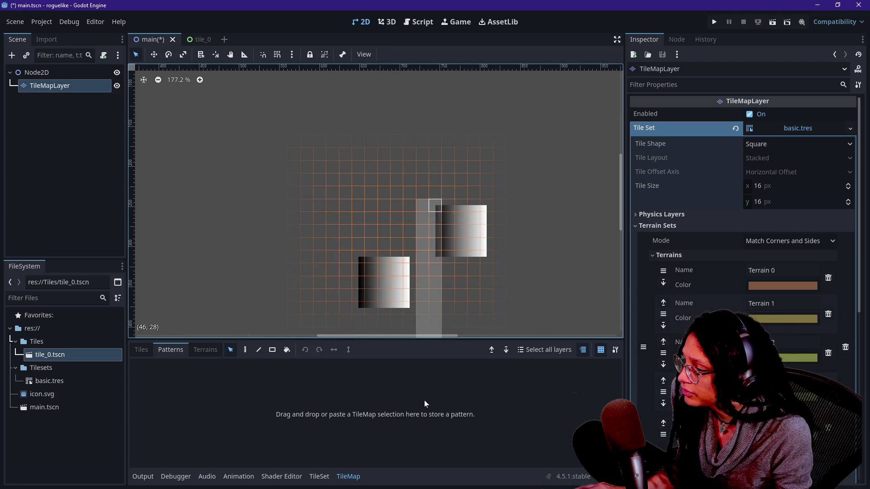
pyautogui.moveTo(436, 209)
pyautogui.mouseDown()
pyautogui.moveTo(405, 425)
pyautogui.moveTo(347, 270)
pyautogui.moveTo(408, 171)
pyautogui.moveTo(397, 413)
pyautogui.mouseUp()
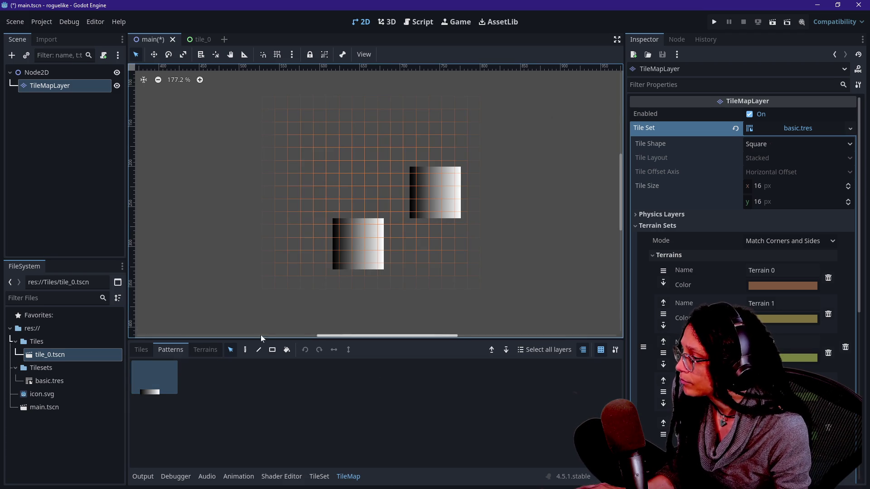
pyautogui.click(245, 349)
# - Stamp several copies of the two-tile pattern across the map
pyautogui.click(315, 175)
pyautogui.scroll(-1, 316, 178)
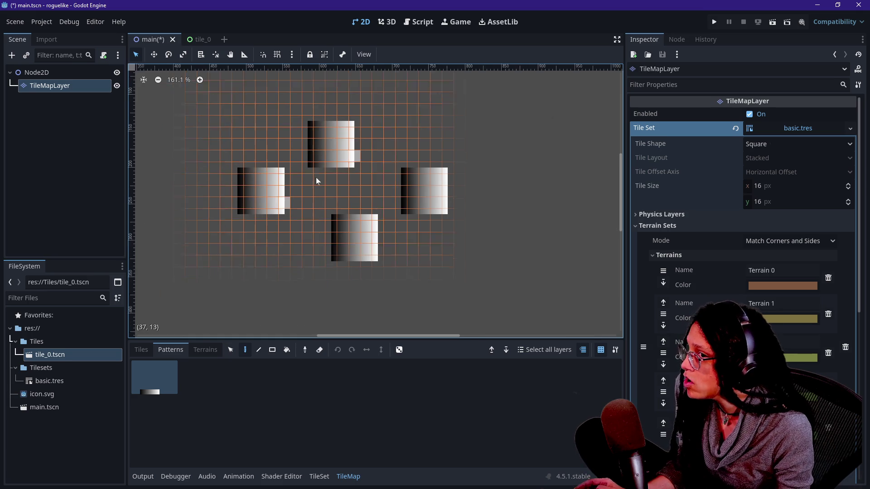
pyautogui.scroll(-6, 317, 177)
pyautogui.click(417, 166)
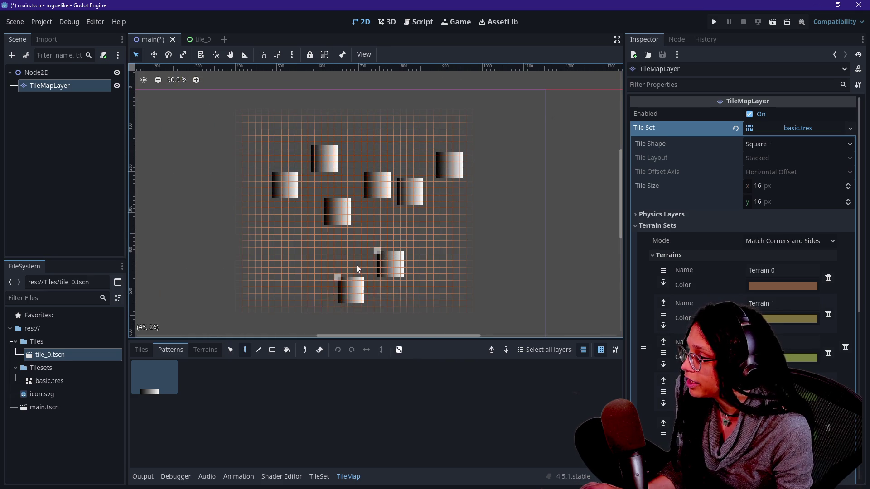
pyautogui.moveTo(240, 194)
pyautogui.mouseDown()
pyautogui.moveTo(317, 160)
pyautogui.moveTo(462, 199)
pyautogui.moveTo(338, 162)
pyautogui.mouseUp()
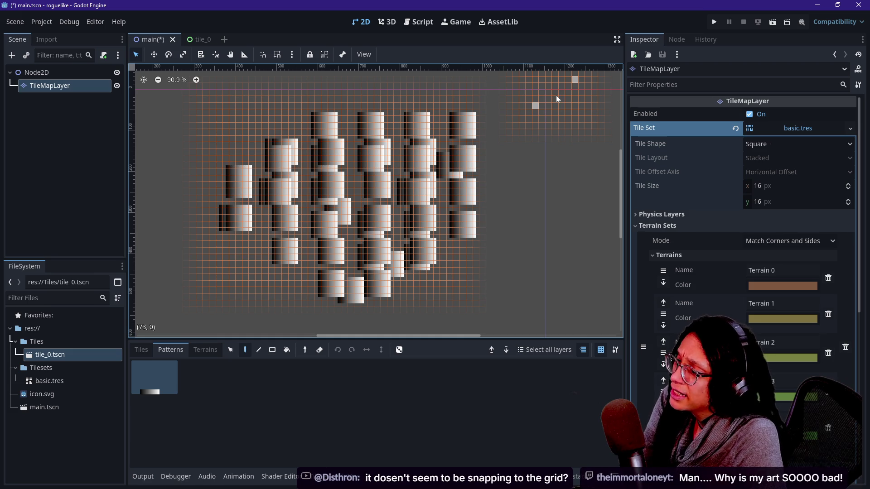
pyautogui.click(543, 239)
pyautogui.click(543, 205)
pyautogui.click(508, 180)
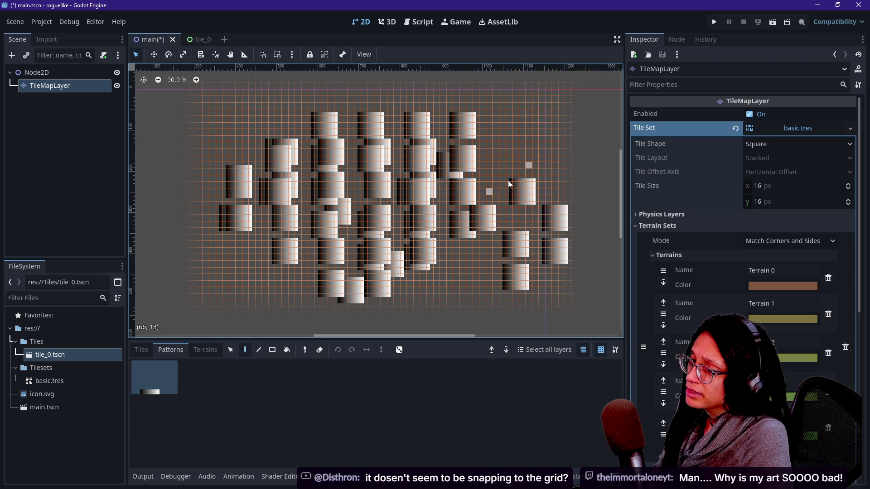
pyautogui.scroll(5, 507, 180)
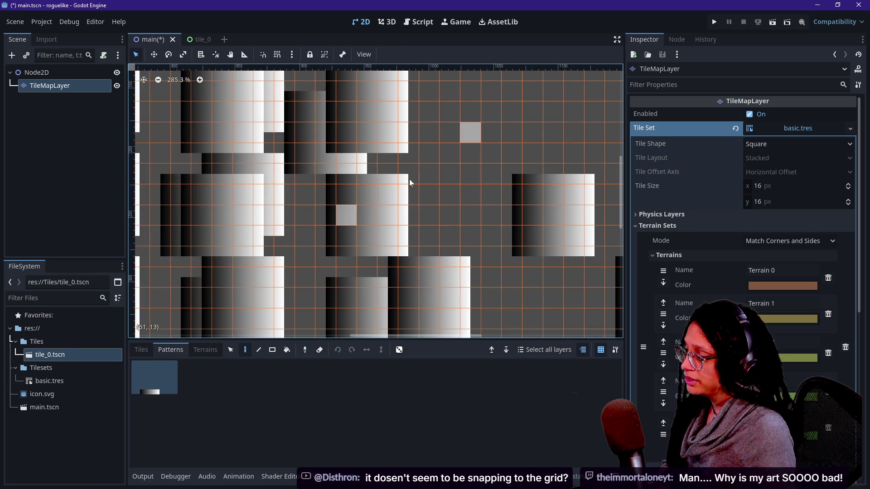
# - Select tile_0 in the Tiles list, then open the tile_0.tscn scene
pyautogui.click(141, 349)
pyautogui.click(293, 376)
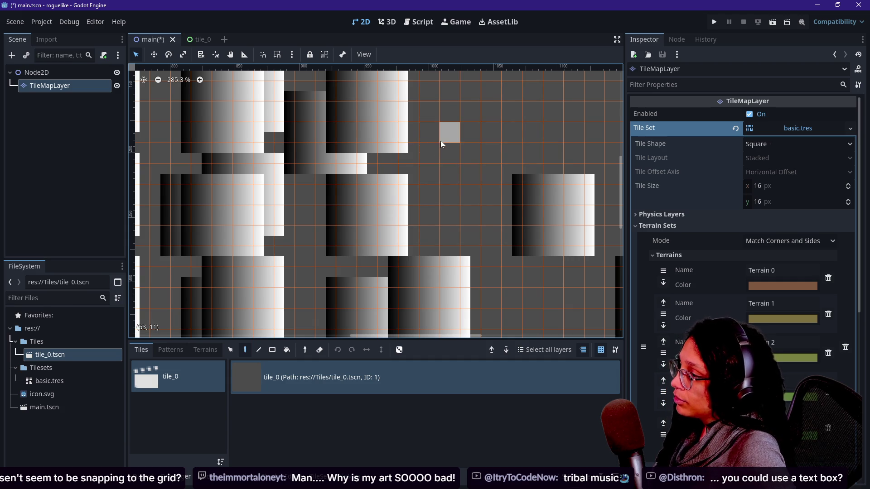
pyautogui.click(193, 37)
pyautogui.scroll(5, 186, 128)
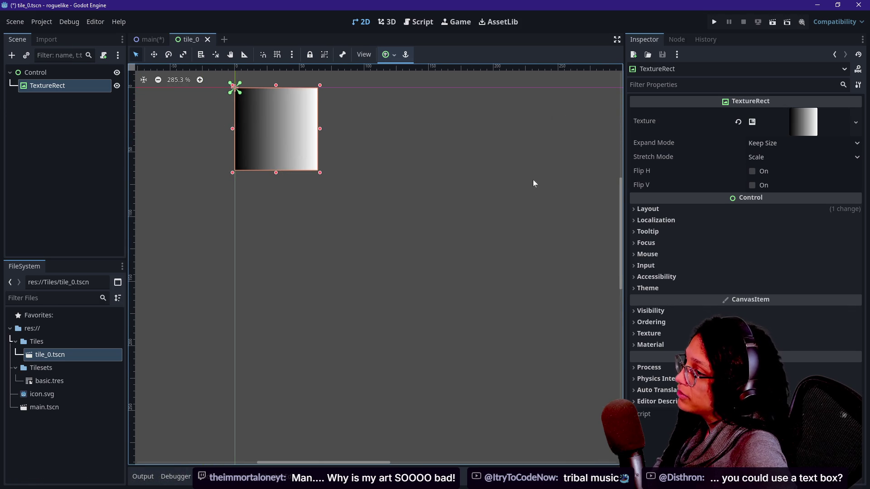
pyautogui.scroll(5, 430, 235)
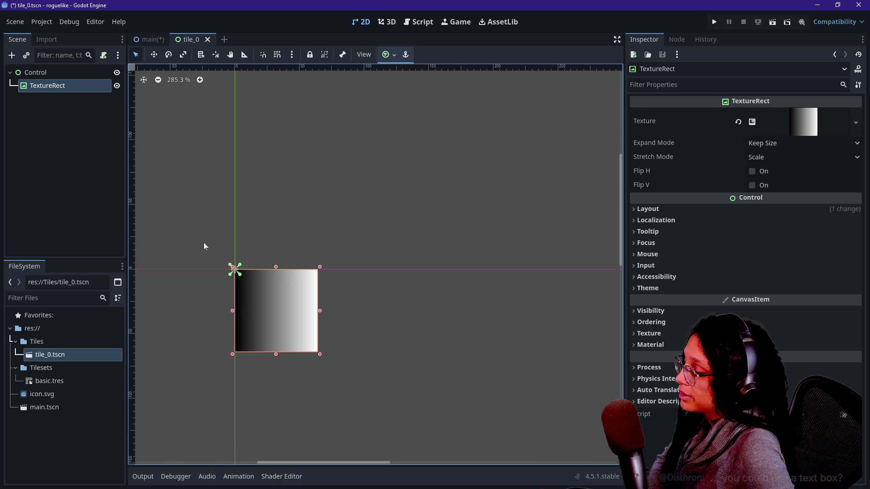
pyautogui.click(149, 40)
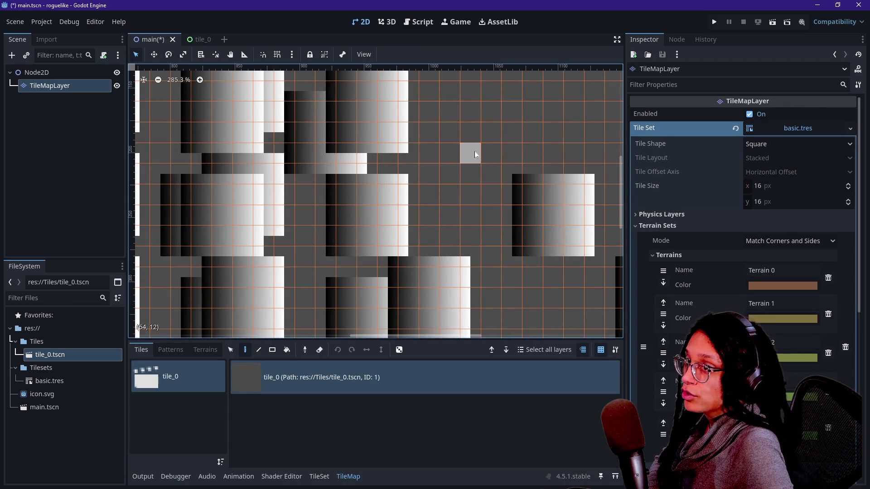
pyautogui.click(453, 164)
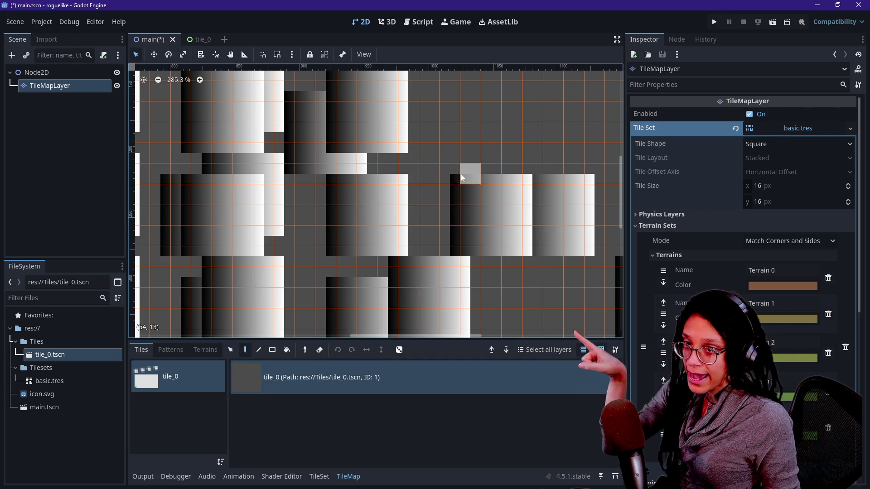
# - Paint five more gradient tile_0 tiles around the grid centre
pyautogui.click(476, 126)
pyautogui.click(450, 132)
pyautogui.click(426, 115)
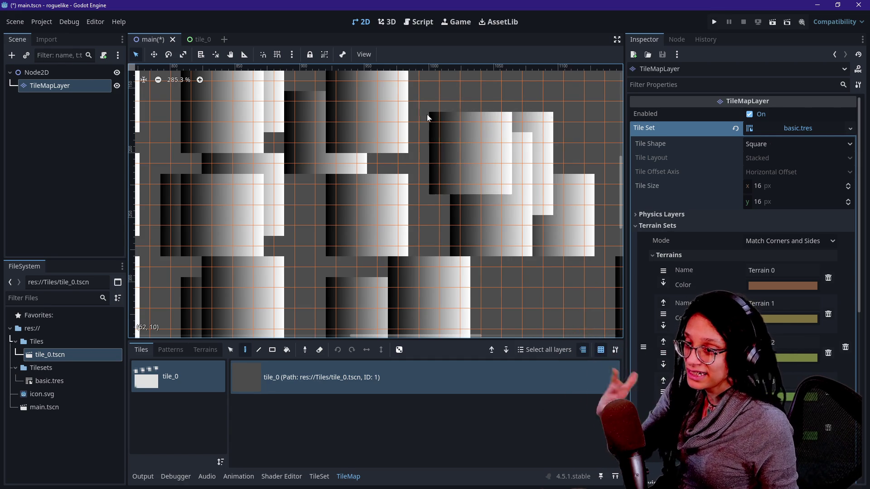
pyautogui.click(435, 222)
pyautogui.click(450, 195)
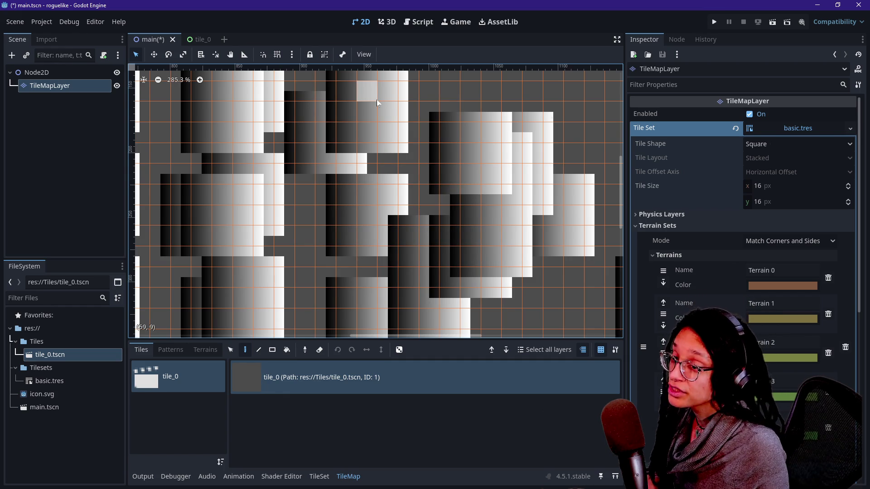
# - Switch between the tile_0 and main scenes twice to compare them
pyautogui.click(213, 41)
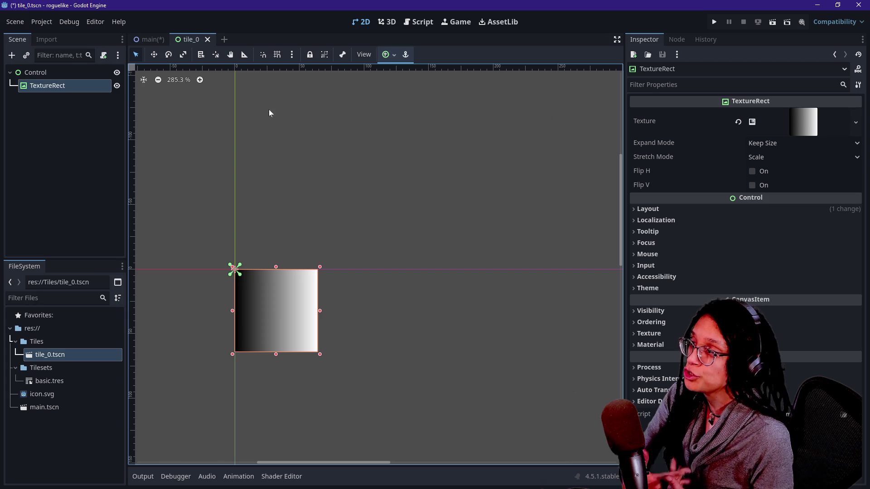
pyautogui.click(138, 41)
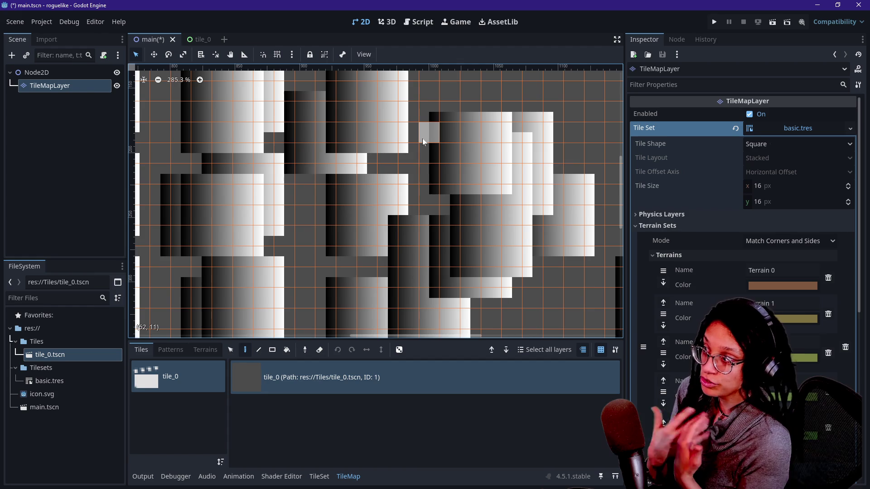
pyautogui.click(194, 40)
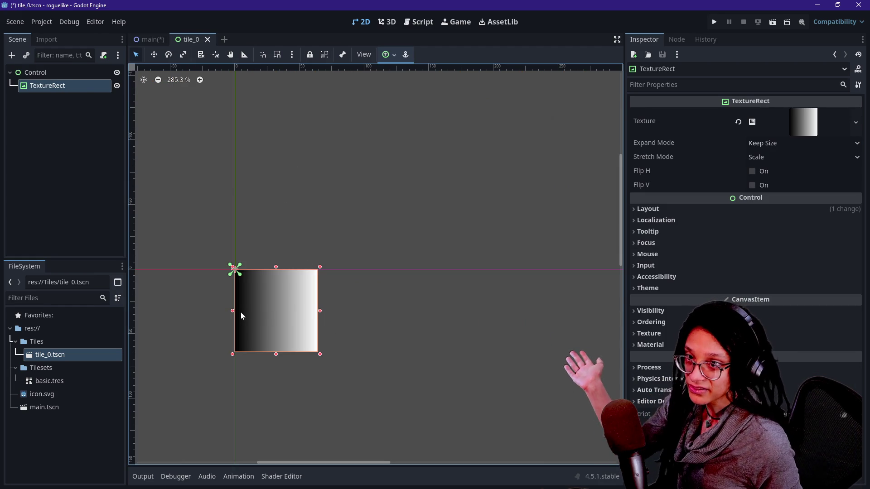
pyautogui.click(148, 40)
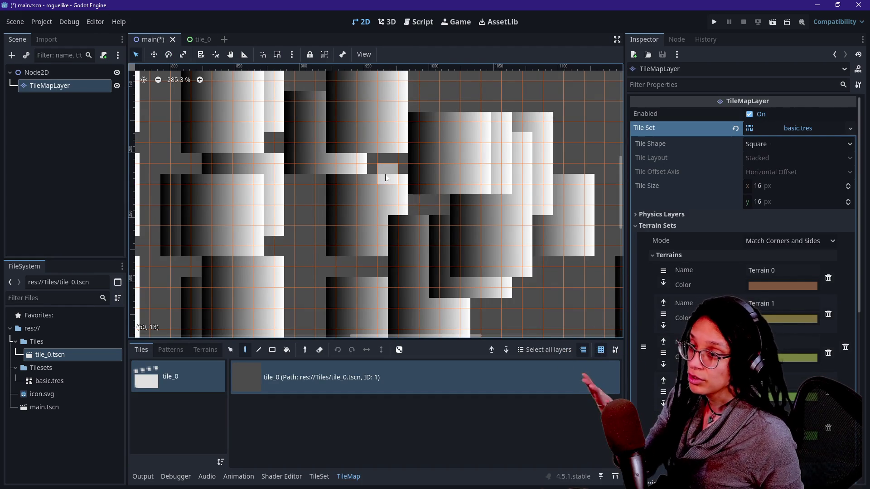
# - Paint four more gradient tiles in the middle and upper right, then open tile_0.tscn
pyautogui.click(312, 196)
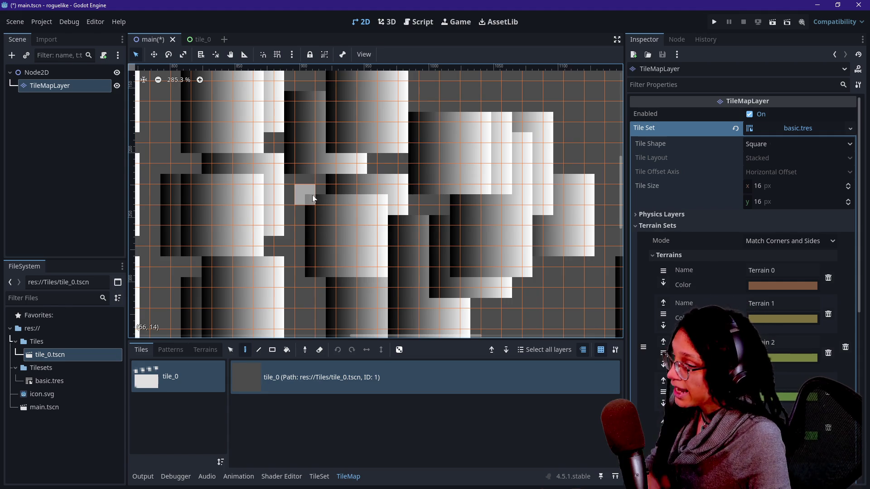
pyautogui.click(309, 264)
pyautogui.click(501, 109)
pyautogui.click(483, 90)
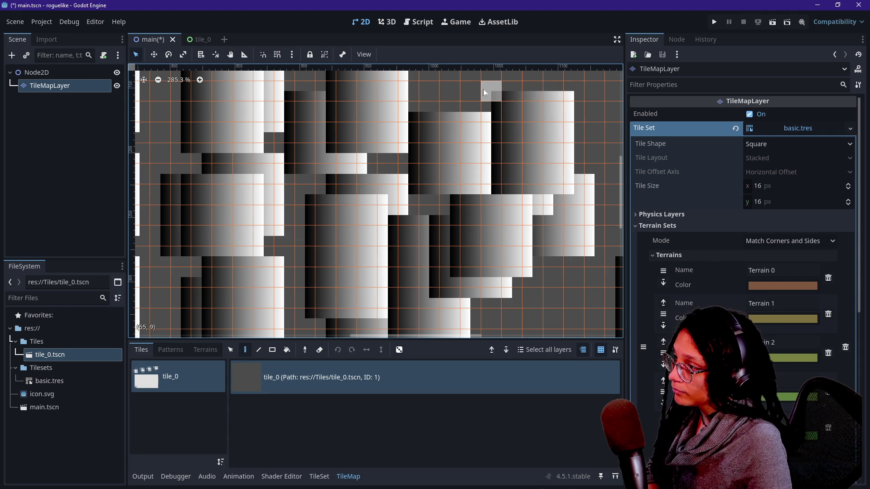
pyautogui.scroll(2, 483, 89)
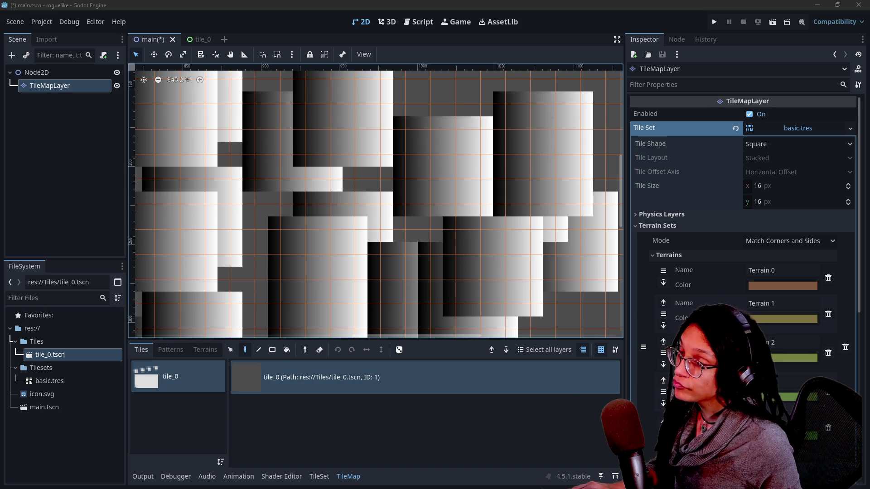
pyautogui.scroll(-2, 396, 189)
pyautogui.scroll(-12, 395, 190)
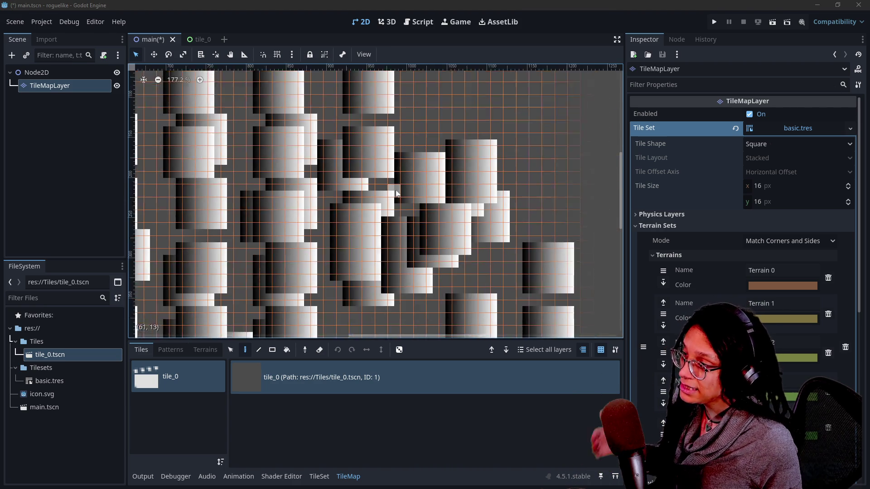
pyautogui.scroll(6, 431, 125)
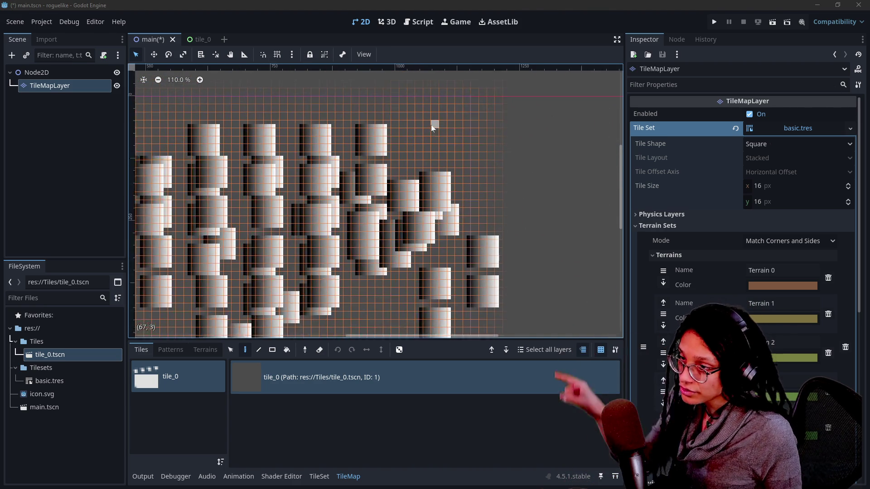
pyautogui.click(188, 41)
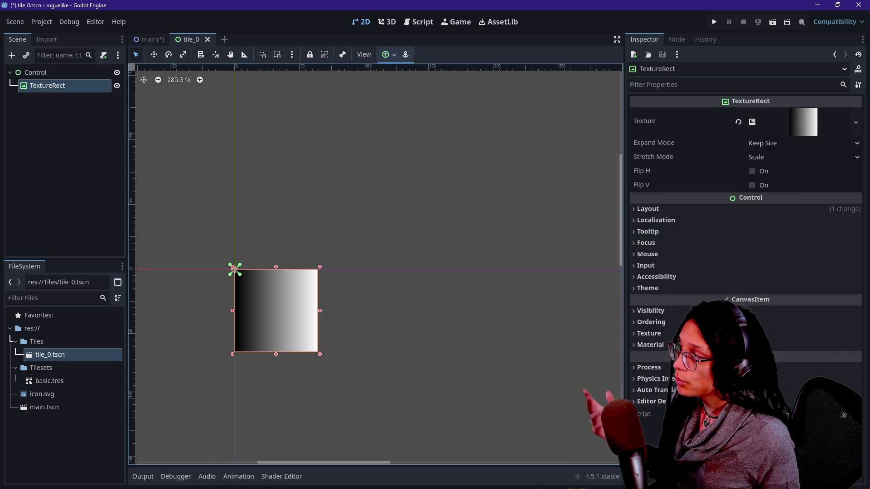
# - Change the tile scene's Control root node type to CanvasLayer
pyautogui.click(81, 74)
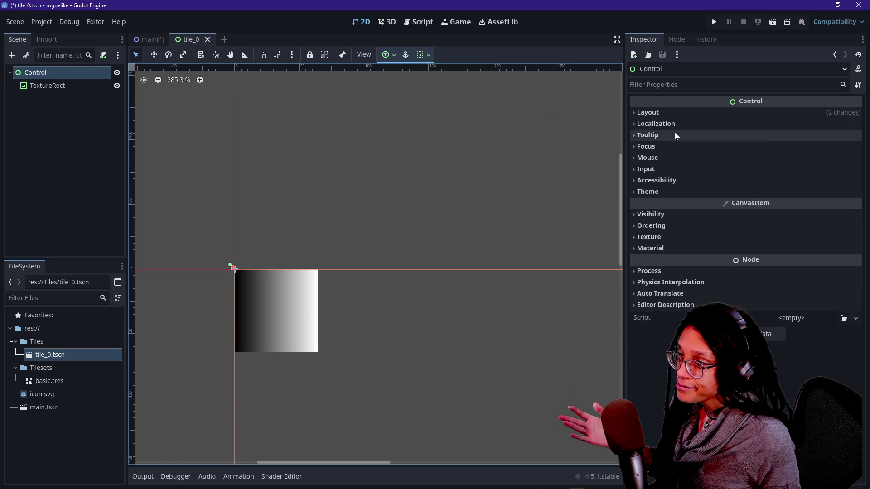
pyautogui.click(12, 55)
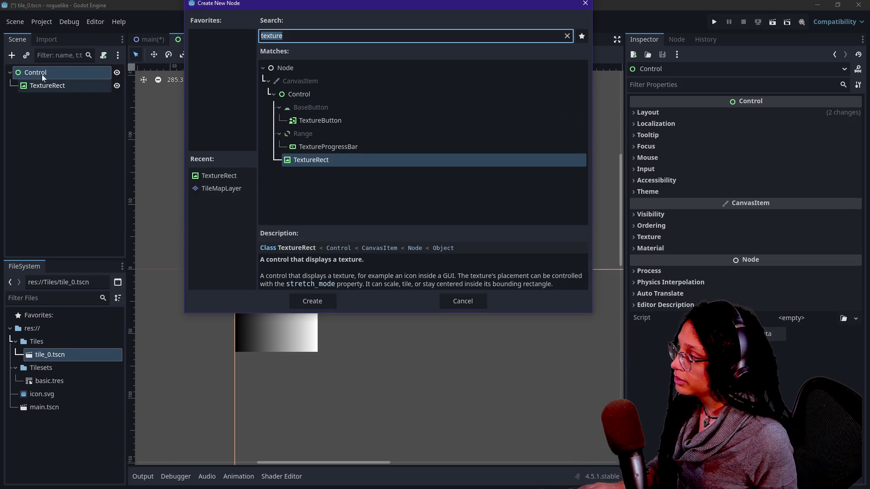
pyautogui.press('Escape')
pyautogui.rightClick(59, 74)
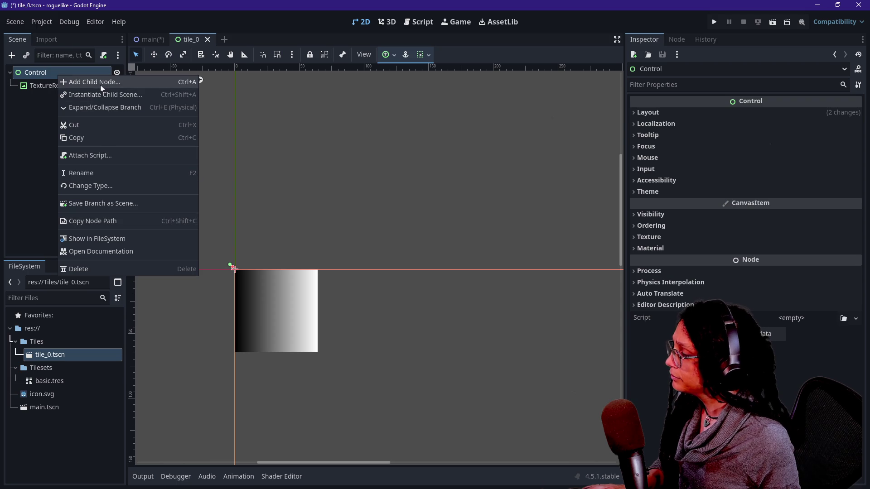
pyautogui.click(100, 186)
pyautogui.write('canv')
pyautogui.press('Down')
pyautogui.press('Down')
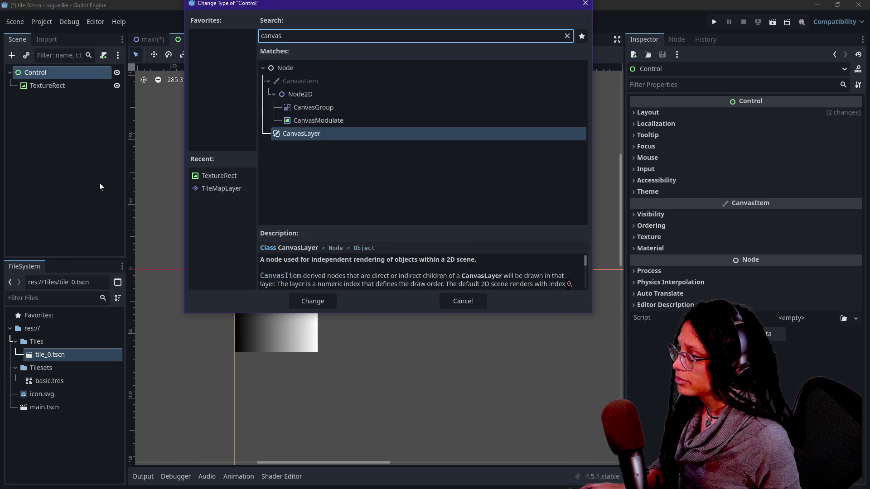
pyautogui.press('Return')
# - Inspect the CanvasLayer's Layer and Transform properties, leaving the root node unchanged
pyautogui.click(697, 113)
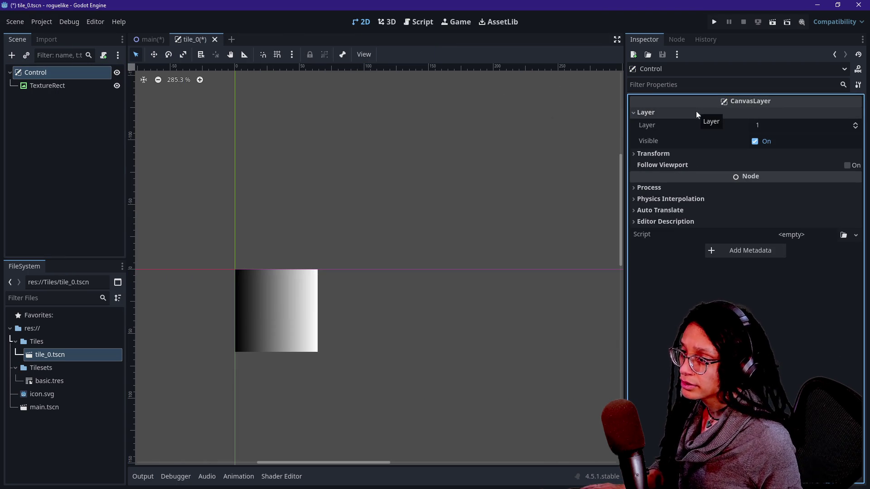
pyautogui.click(697, 110)
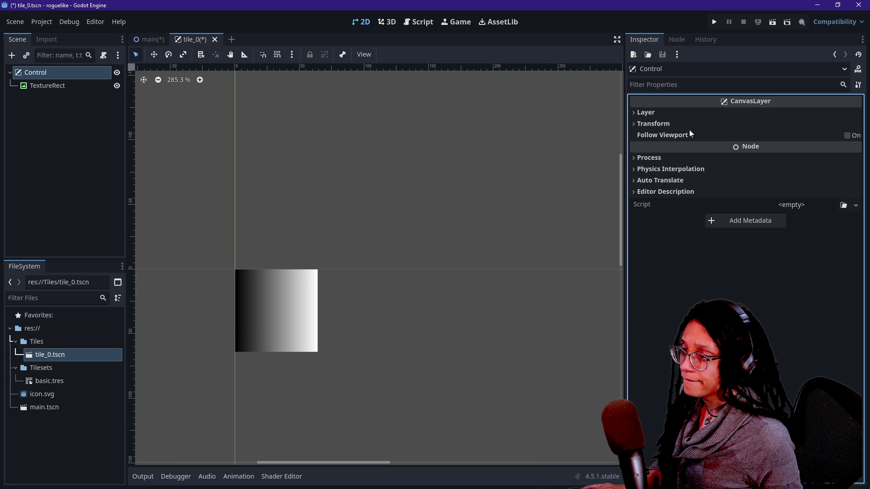
pyautogui.click(684, 124)
pyautogui.click(683, 123)
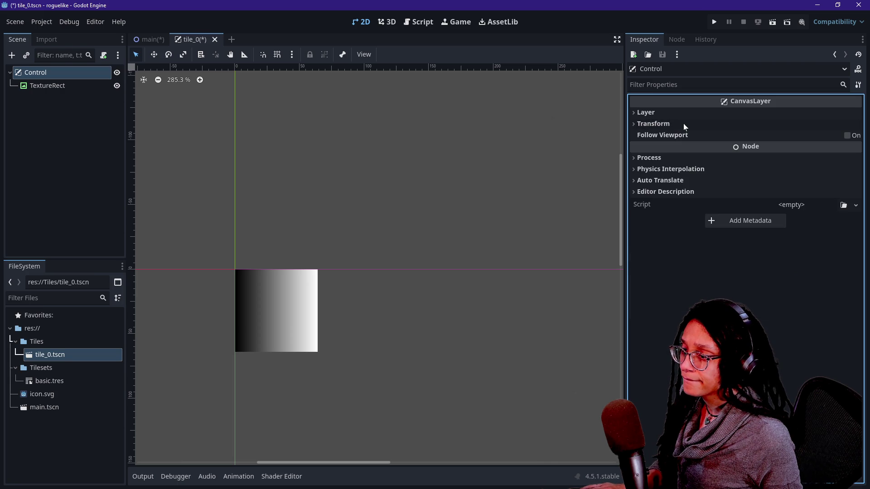
pyautogui.rightClick(47, 74)
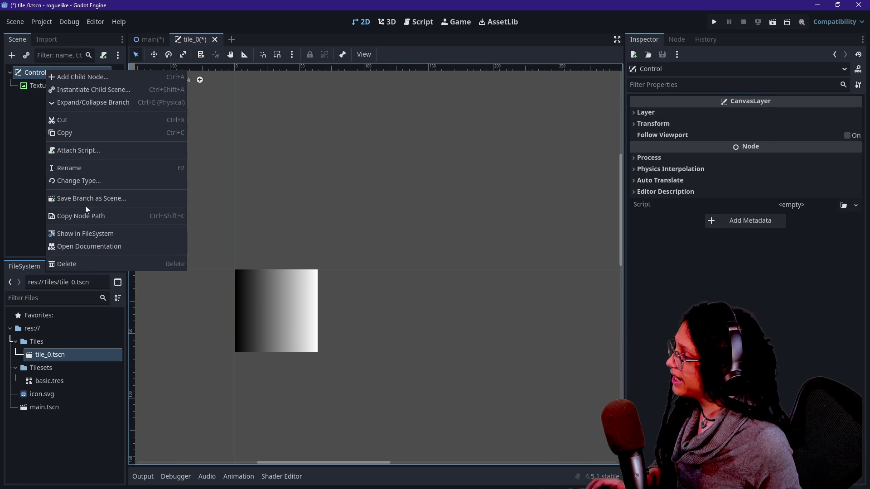
pyautogui.click(26, 104)
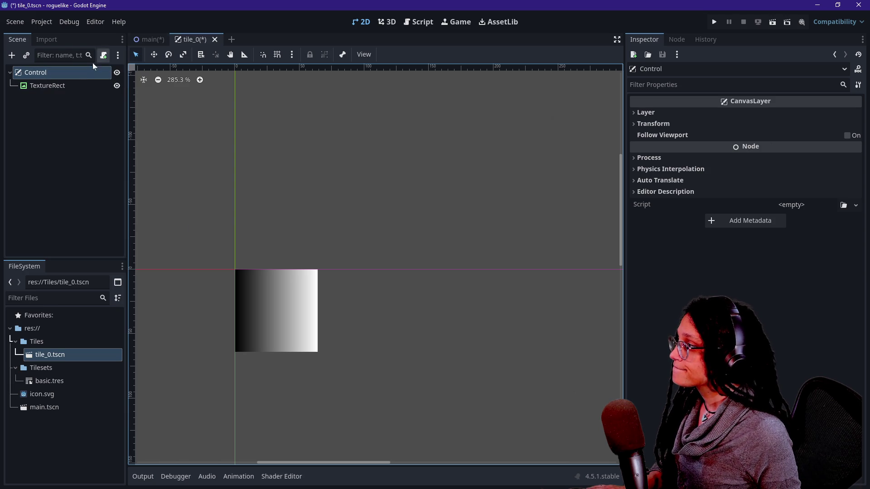
pyautogui.rightClick(81, 73)
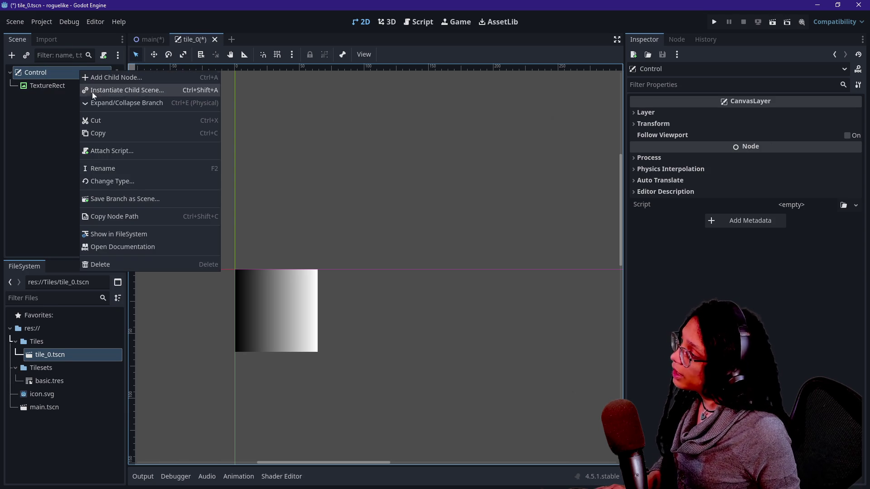
pyautogui.click(45, 69)
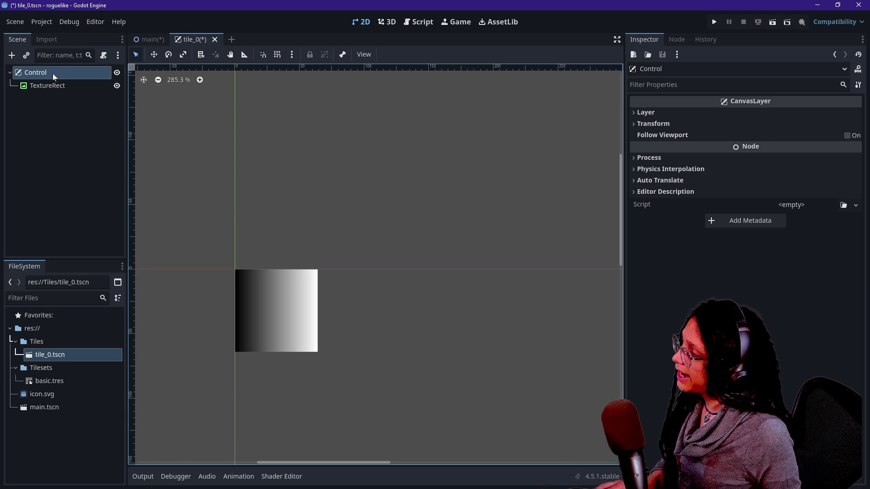
# - Undo and redo the CanvasLayer type change, then bring up the main scene
pyautogui.hotkey('ctrl', 'z')
pyautogui.rightClick(61, 76)
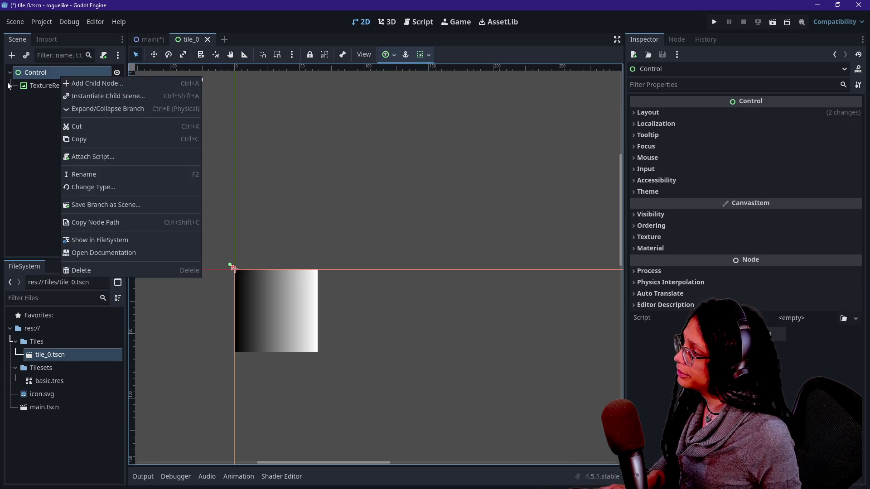
pyautogui.press('Escape')
pyautogui.hotkey('ctrl', 'shift', 'z')
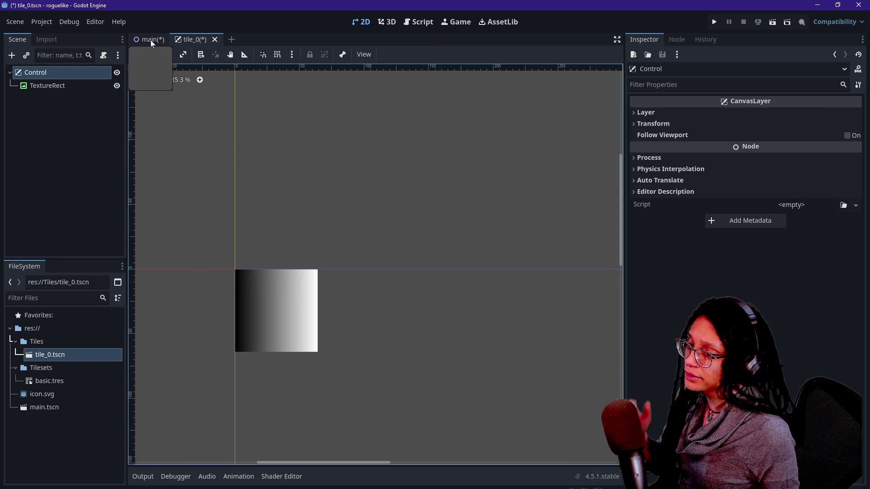
pyautogui.click(151, 40)
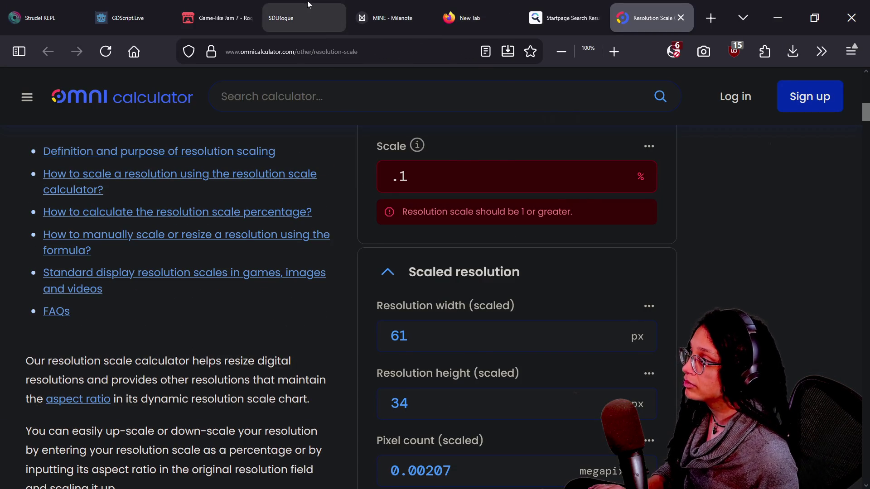
# - Start a new SDLRogue game, entering a player name and 'gemera' as favourite fruit
pyautogui.click(312, 10)
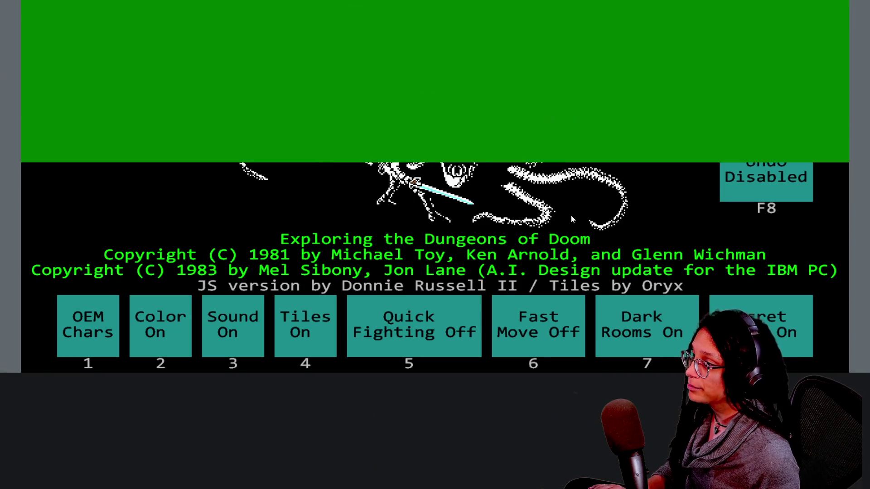
pyautogui.click(571, 219)
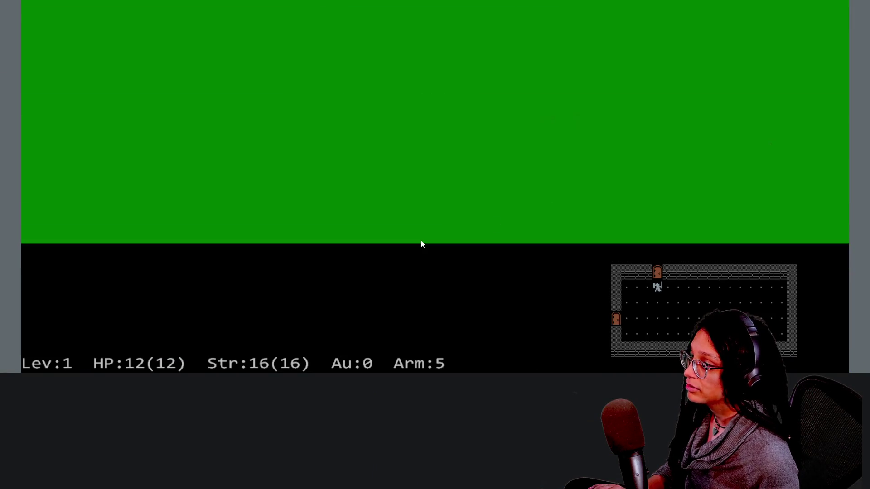
pyautogui.write('a')
pyautogui.press('BackSpace')
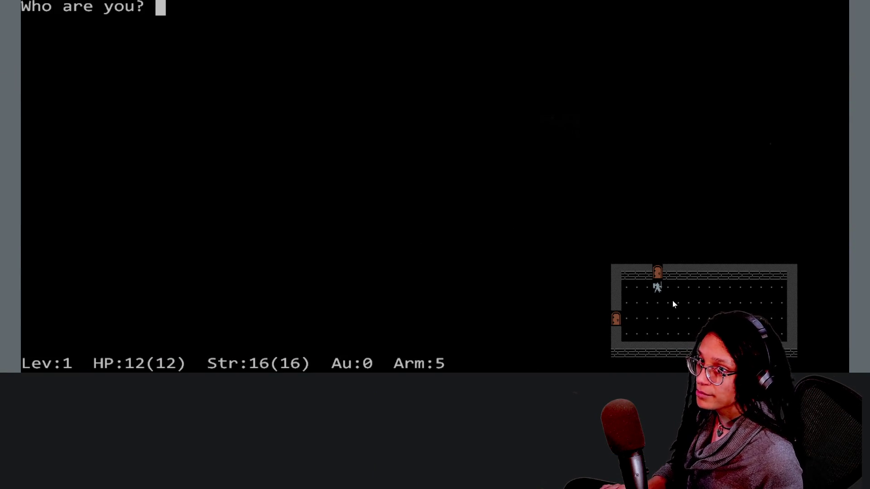
pyautogui.write('lyz')
pyautogui.press('Return')
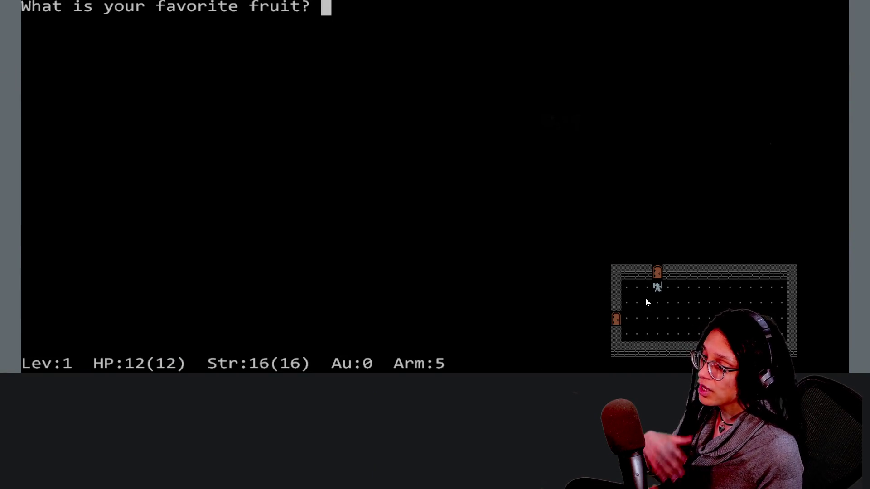
pyautogui.write('gemera')
pyautogui.press('Return')
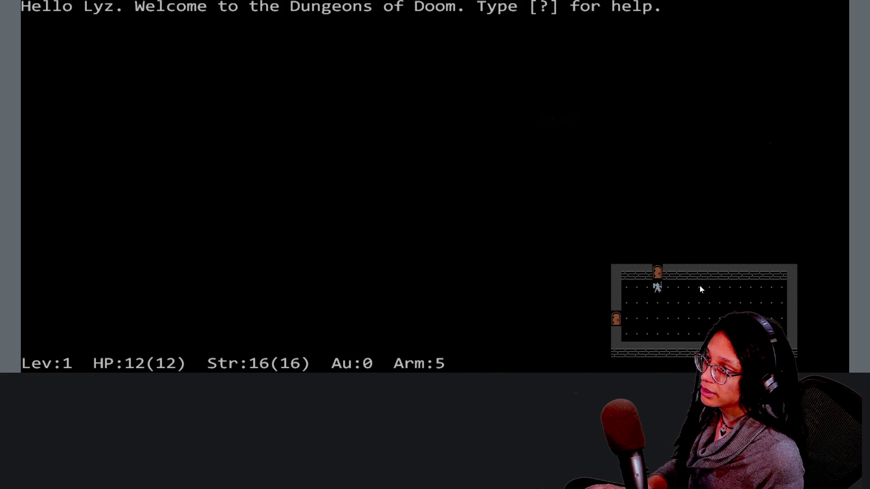
# - Walk the character through the doors and corridor into the left room and pick up the ring
pyautogui.press('Up')
pyautogui.press('Up')
pyautogui.press('Up')
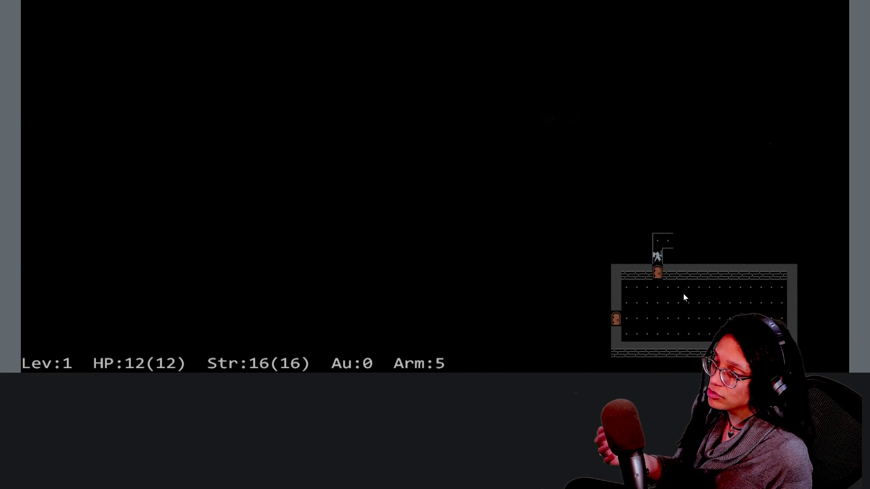
pyautogui.press('End')
pyautogui.press('End')
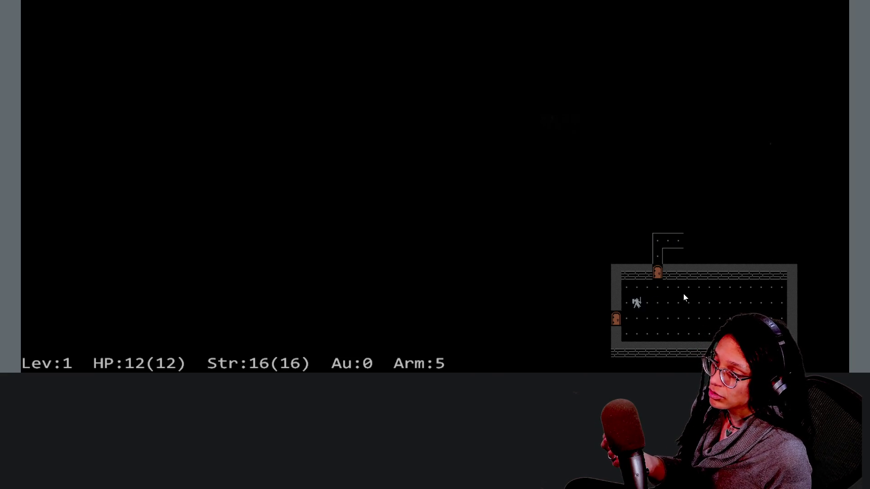
pyautogui.press('Left')
pyautogui.press('Left')
pyautogui.press('Left')
pyautogui.press('Left')
pyautogui.press('Left')
pyautogui.press('Up')
pyautogui.press('Left')
pyautogui.press('Left')
pyautogui.press('Left')
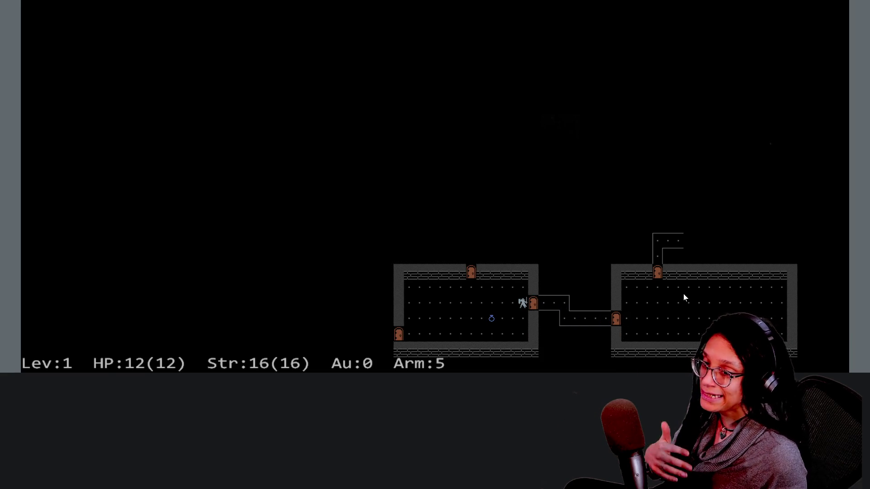
pyautogui.press('Left')
pyautogui.press('Left')
pyautogui.press('Left')
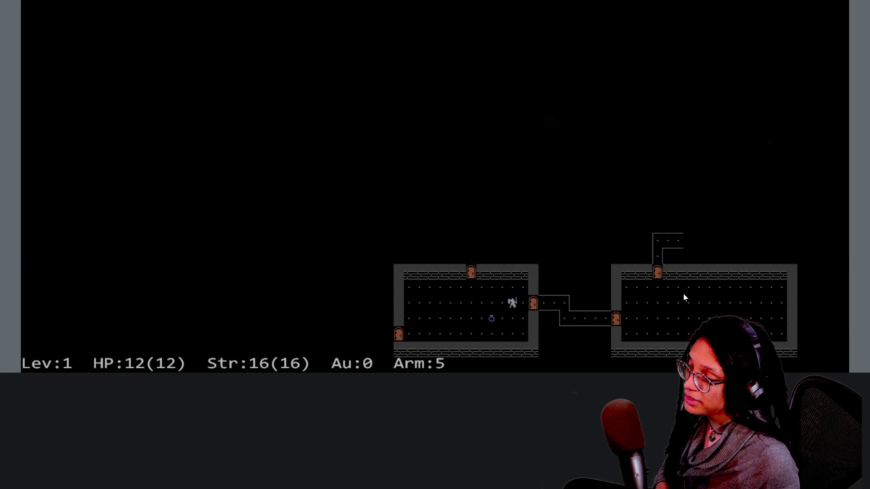
pyautogui.press('Down')
pyautogui.press('Home')
pyautogui.press('Up')
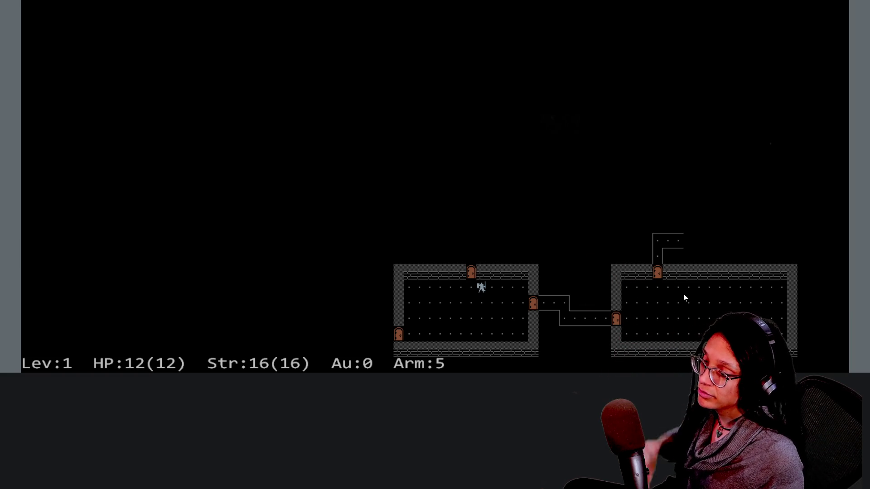
pyautogui.moveTo(319, 1)
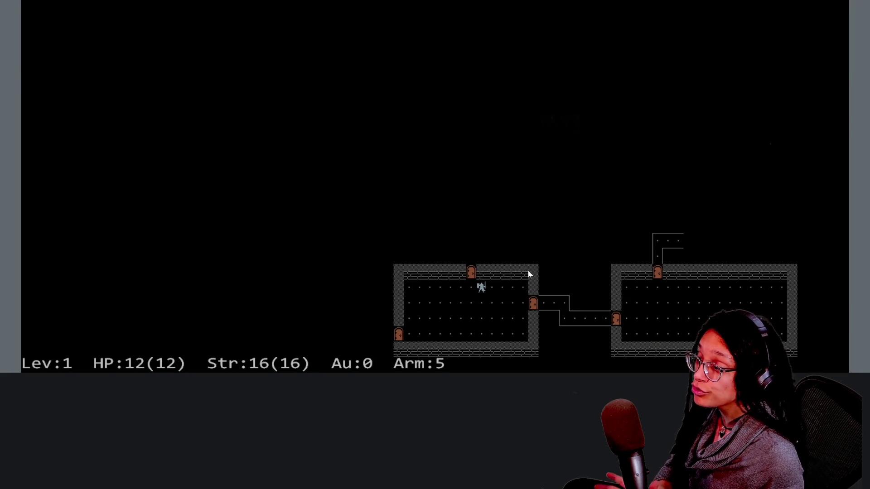
pyautogui.moveTo(444, 3)
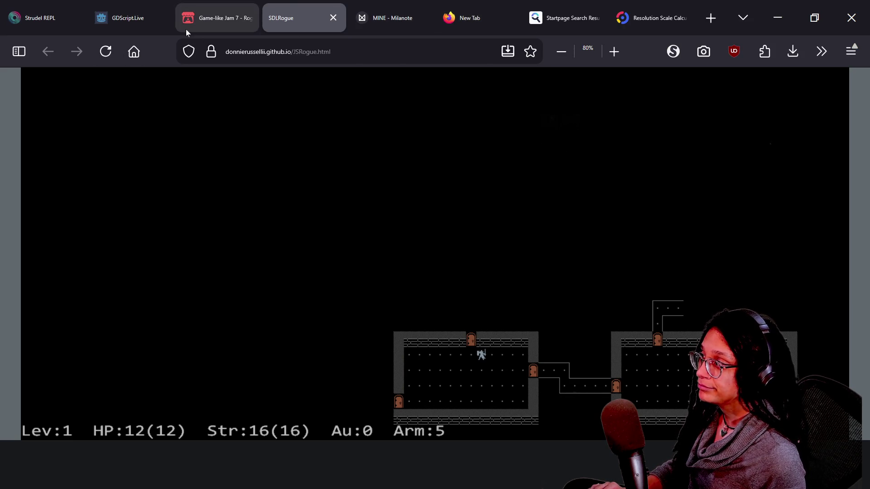
# - Delete the TileMapLayer node from main.tscn, keeping the Node2D root
pyautogui.hotkey('alt', 'Tab')
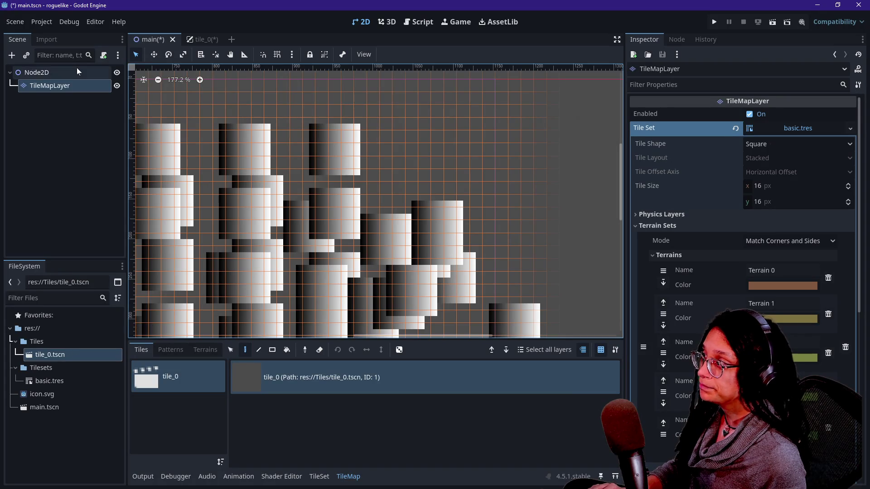
pyautogui.scroll(-5, 232, 131)
pyautogui.click(58, 75)
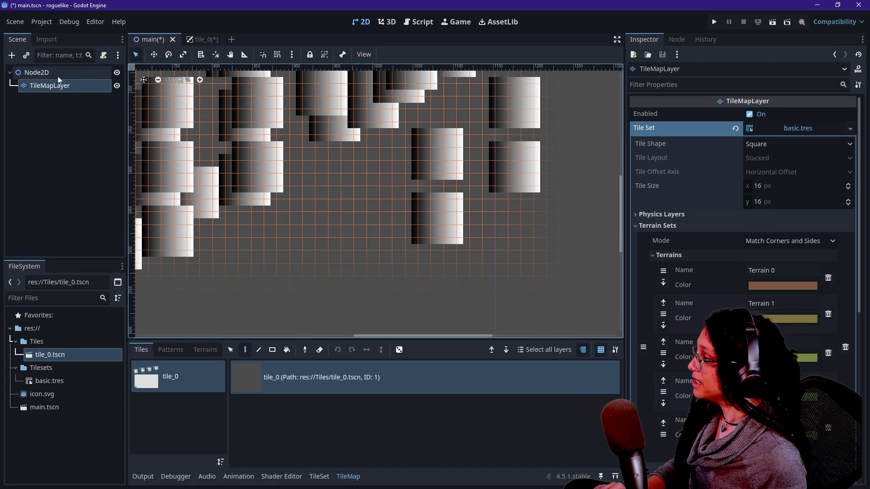
pyautogui.press('Delete')
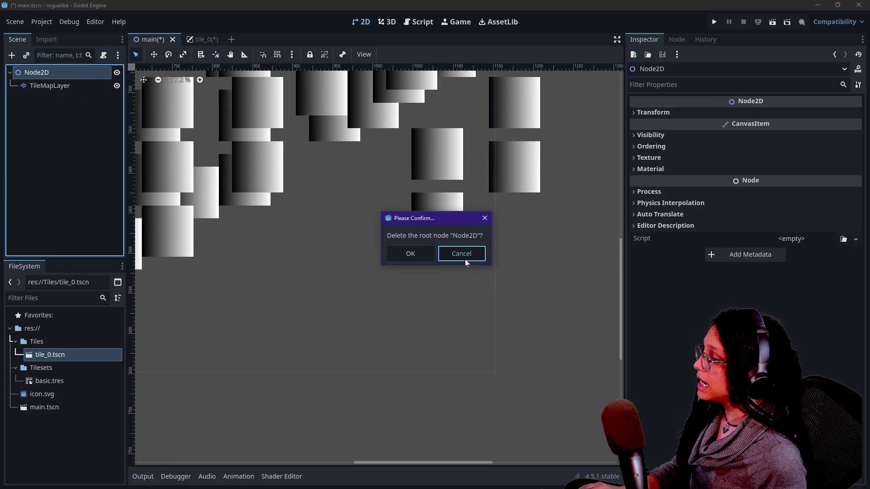
pyautogui.click(461, 254)
pyautogui.click(82, 87)
pyautogui.press('Delete')
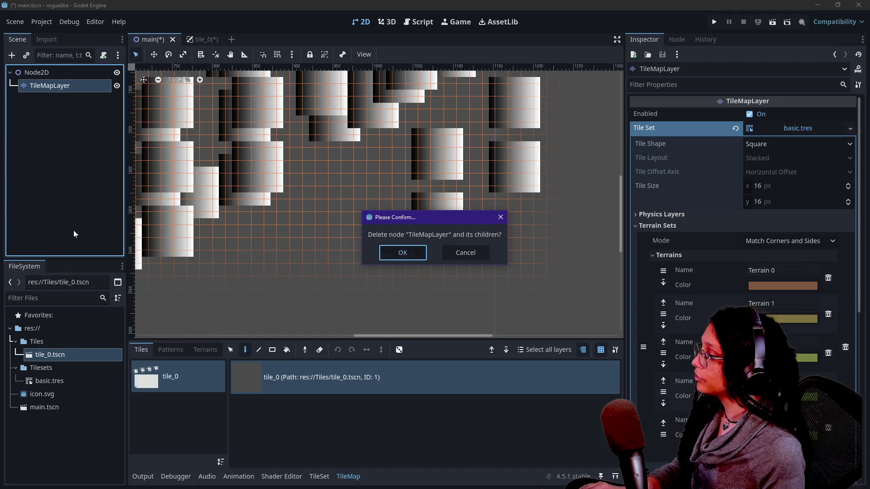
pyautogui.press('Return')
# - Delete the Tiles and Tilesets folders from the FileSystem
pyautogui.click(45, 338)
pyautogui.press('Delete')
pyautogui.press('Return')
pyautogui.click(47, 344)
pyautogui.press('Delete')
pyautogui.press('Return')
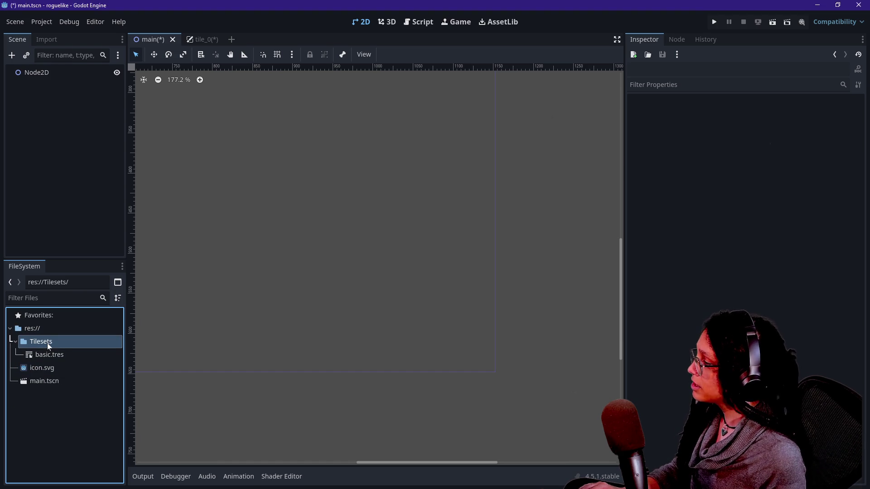
pyautogui.click(61, 353)
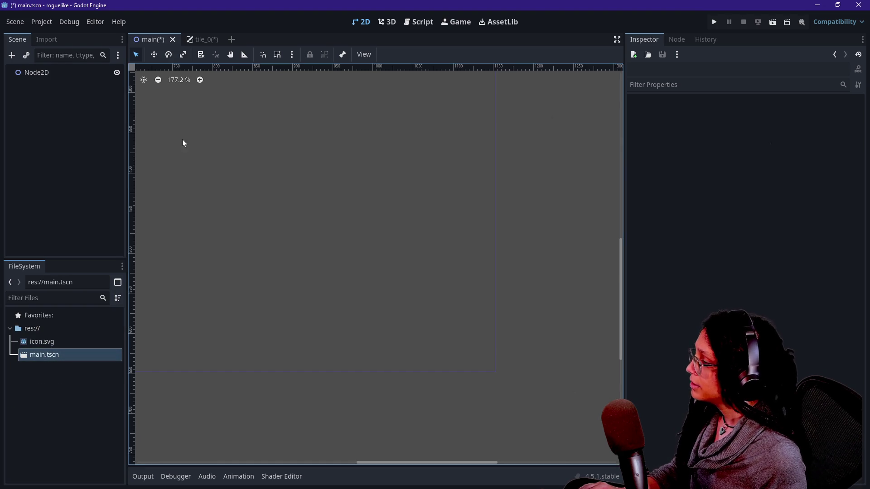
# - Close the tile_0 scene, discarding its unsaved changes
pyautogui.click(213, 42)
pyautogui.click(216, 40)
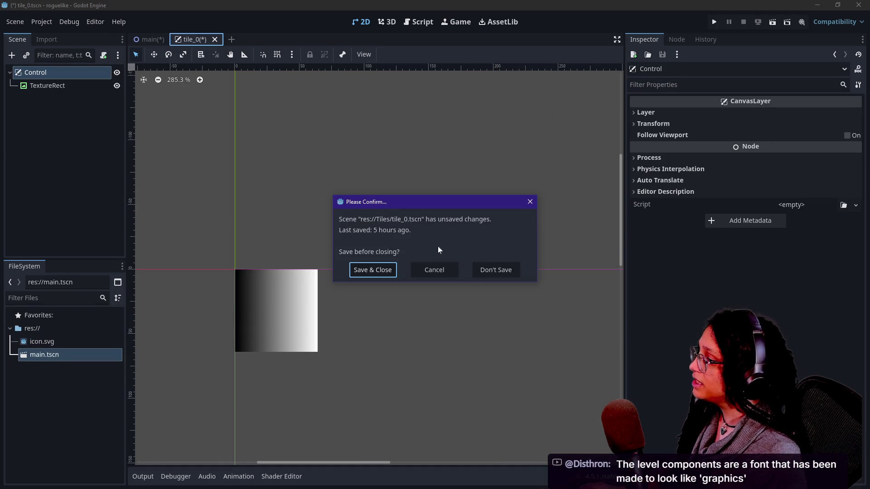
pyautogui.click(490, 269)
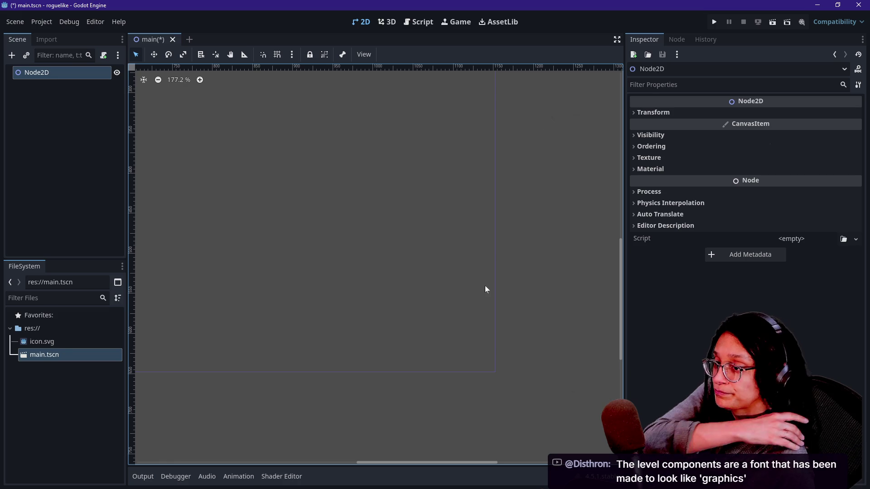
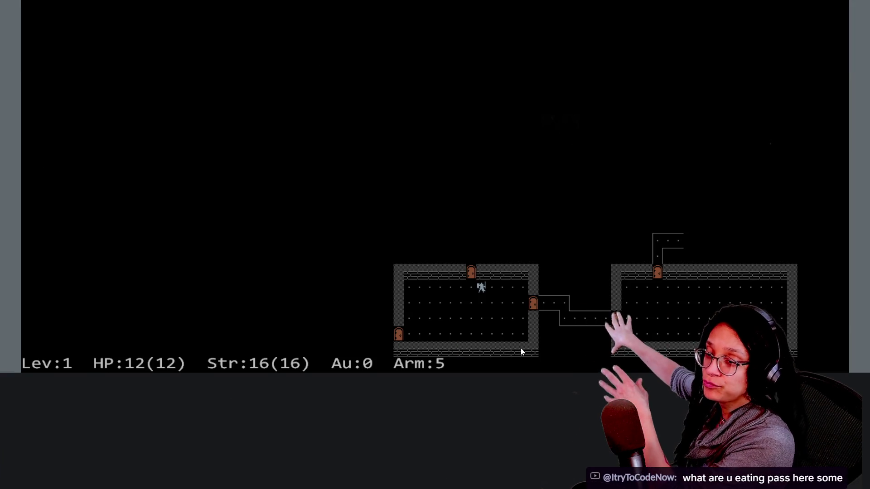
# - Reload JSRogue, switch to OEM/ASCII characters with tiles off, and start a new game
pyautogui.moveTo(405, 4)
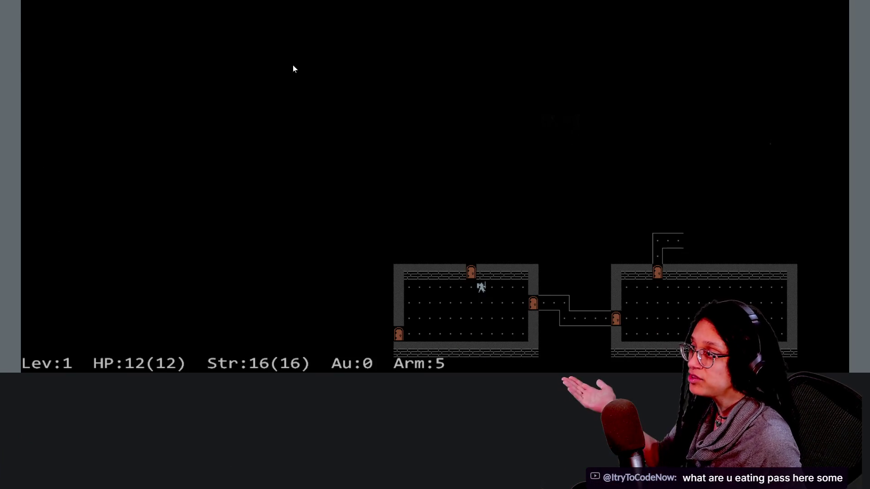
pyautogui.press('F5')
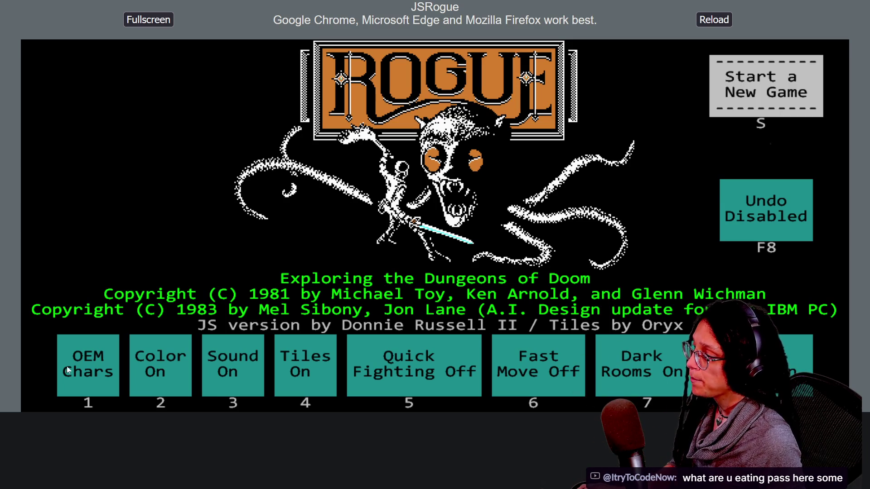
pyautogui.click(68, 365)
pyautogui.click(319, 346)
pyautogui.click(750, 110)
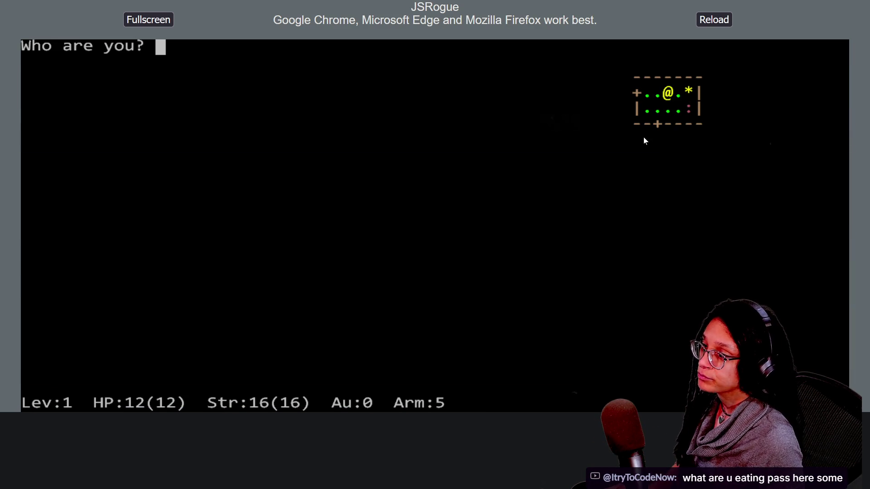
# - Enter the new character's name, correcting typos, and confirm it
pyautogui.write('s')
pyautogui.press('BackSpace')
pyautogui.write('Lz')
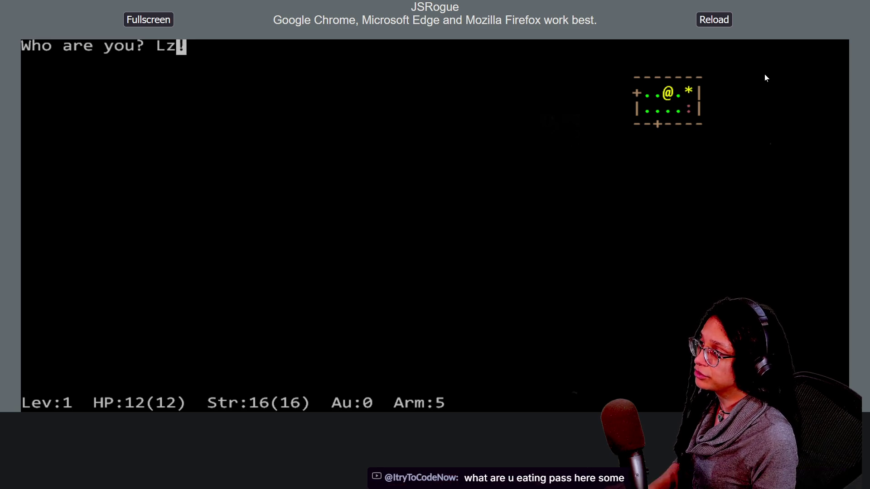
pyautogui.press('BackSpace')
pyautogui.press('BackSpace')
pyautogui.write('yz')
pyautogui.press('BackSpace')
pyautogui.press('BackSpace')
pyautogui.write('Lyz')
pyautogui.press('Return')
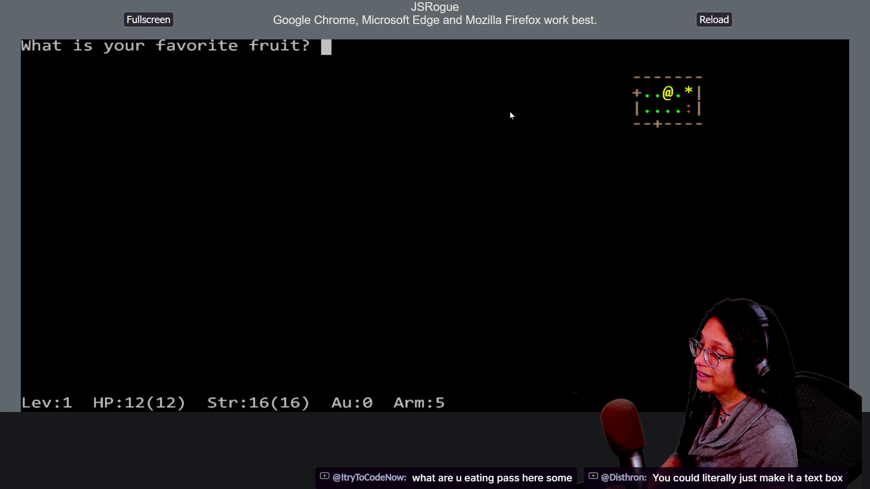
# - Answer 'Banan' as the favourite fruit and walk around the first room's doors
pyautogui.write('TBanan')
pyautogui.press('Return')
pyautogui.press('b')
pyautogui.press('h')
pyautogui.press('l')
pyautogui.press('j')
pyautogui.press('j')
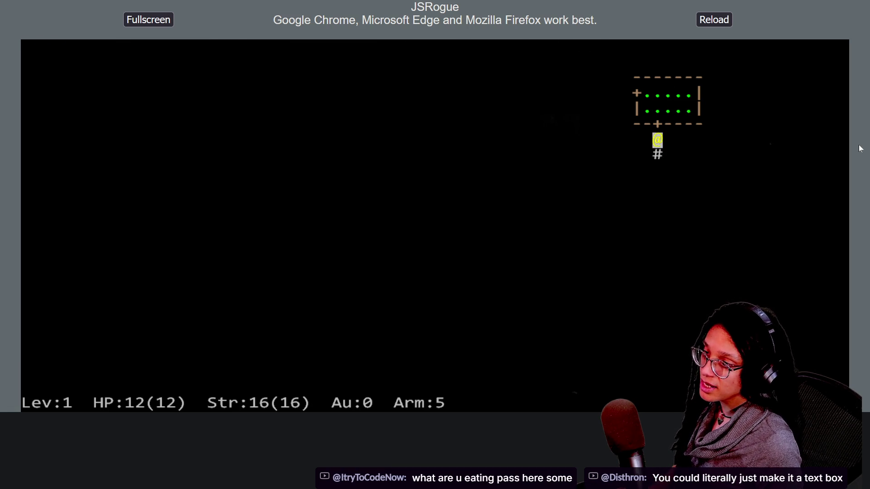
pyautogui.press('k')
pyautogui.press('h')
pyautogui.press('h')
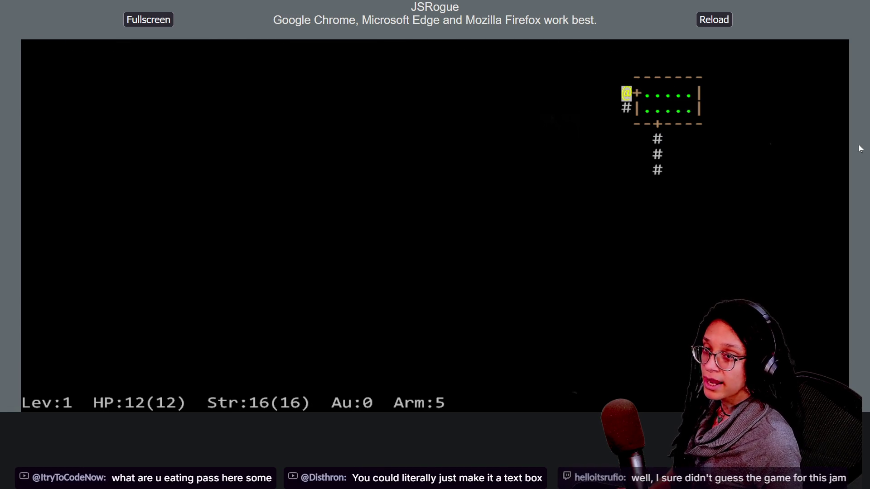
pyautogui.press('n')
pyautogui.press('l')
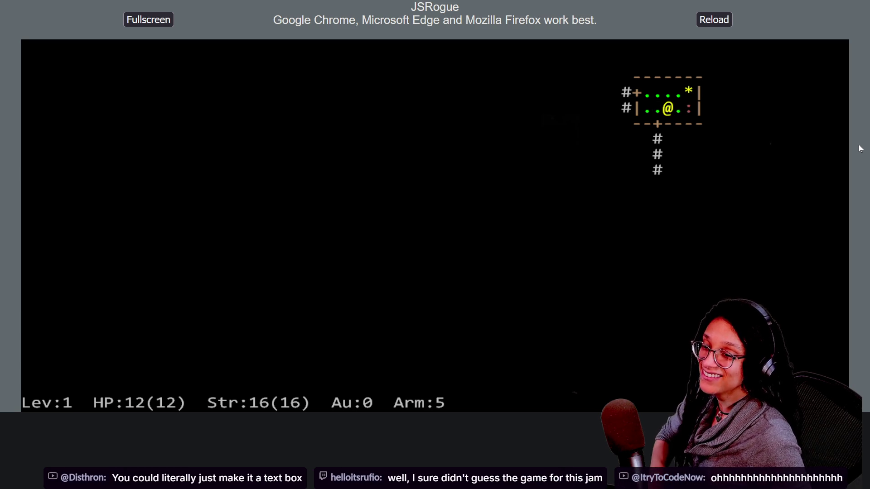
# - Follow the corridor down and left into the room with the B and collect 31 gold
pyautogui.press('j')
pyautogui.press('j')
pyautogui.press('j')
pyautogui.press('j')
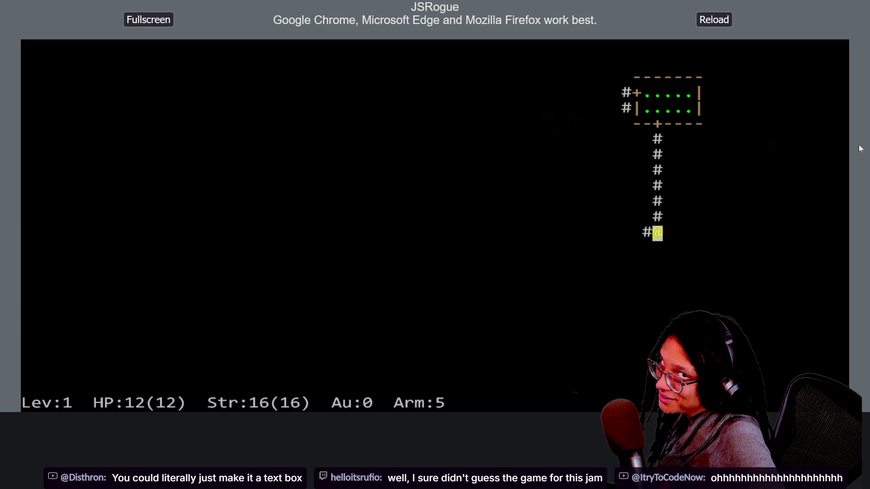
pyautogui.press('j')
pyautogui.press('j')
pyautogui.press('j')
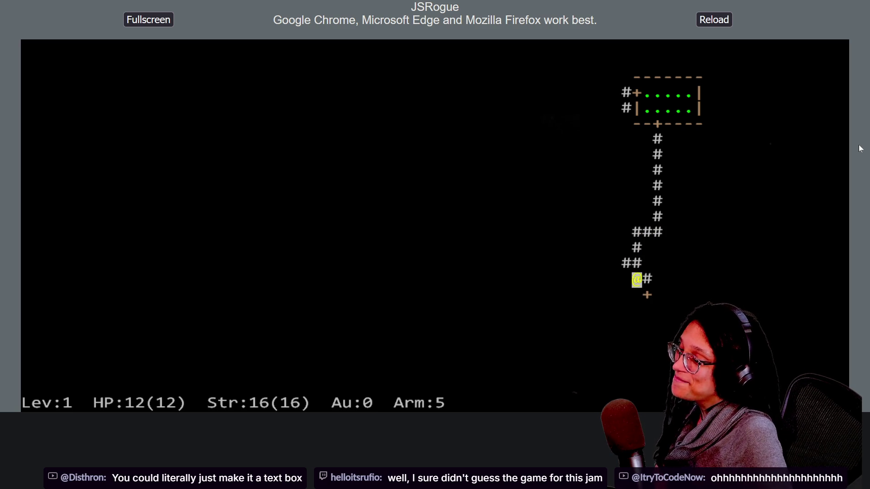
pyautogui.press('h')
pyautogui.press('k')
pyautogui.press('k')
pyautogui.press('k')
pyautogui.press('h')
pyautogui.press('h')
pyautogui.press('h')
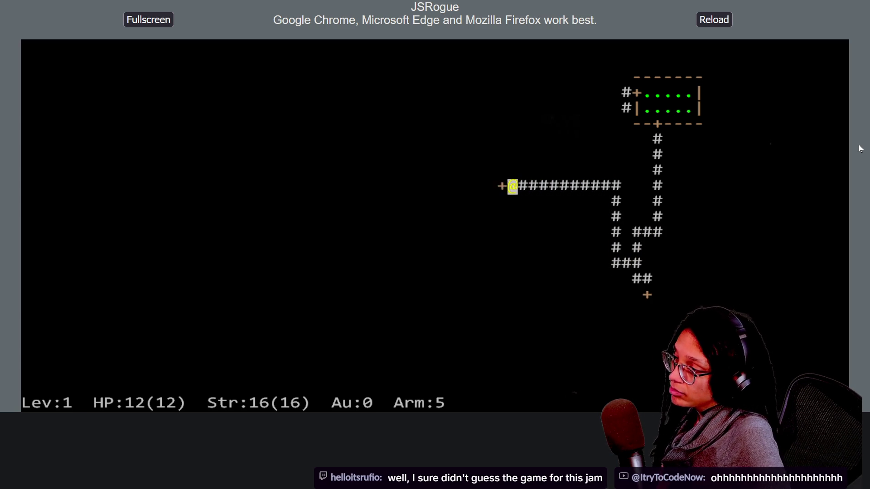
pyautogui.press('h')
pyautogui.press('h')
pyautogui.press('h')
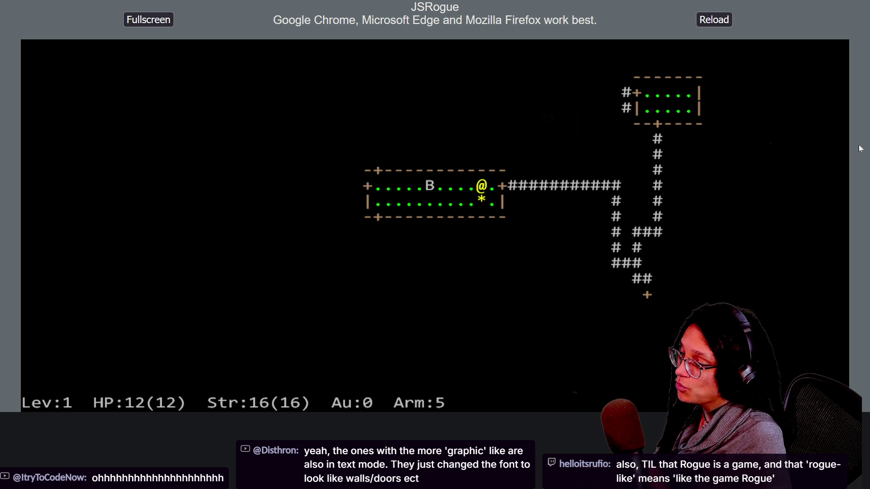
pyautogui.press('j')
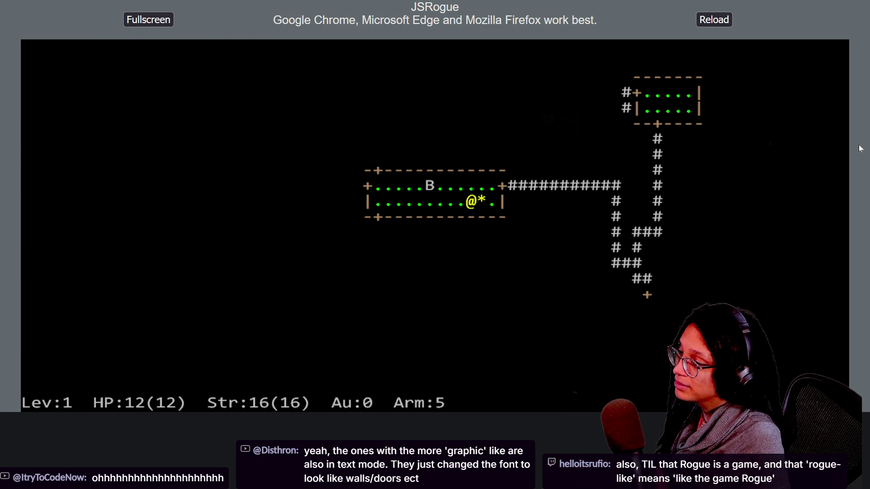
pyautogui.press('l')
pyautogui.press('y')
pyautogui.press('h')
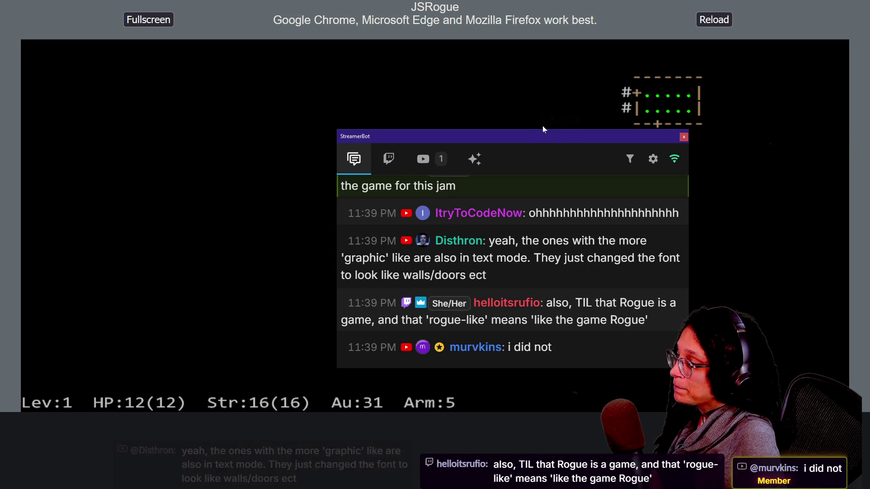
# - Drag the chat window's top edge up so older messages show
pyautogui.moveTo(379, 258); pyautogui.dragTo(531, 279)
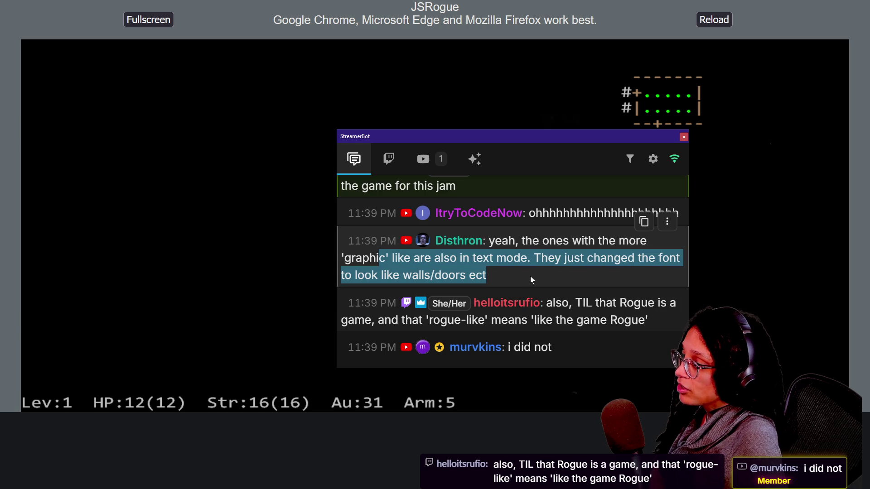
pyautogui.click(530, 277)
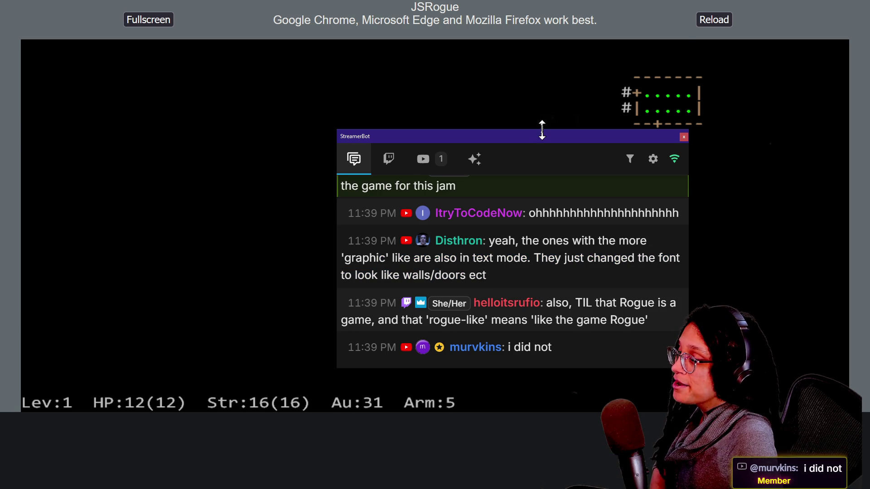
pyautogui.moveTo(542, 130); pyautogui.dragTo(542, 29)
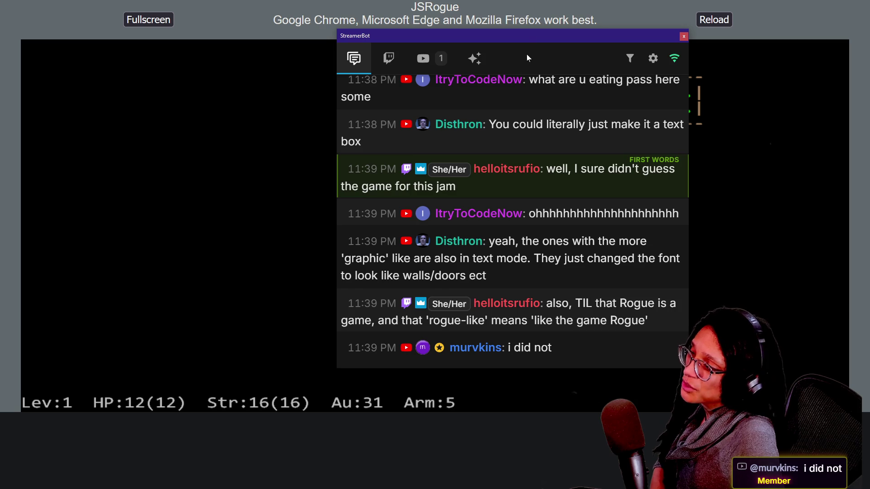
# - Move the chat window to the left, then lower and more central over the game
pyautogui.moveTo(538, 41); pyautogui.dragTo(275, 39)
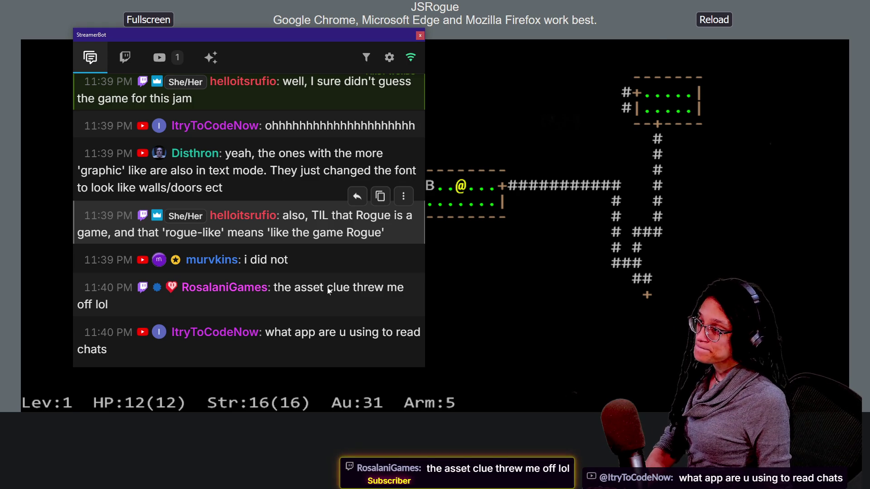
pyautogui.moveTo(98, 4)
pyautogui.moveTo(150, 36)
pyautogui.mouseDown()
pyautogui.moveTo(219, 36)
pyautogui.moveTo(281, 88)
pyautogui.moveTo(258, 80)
pyautogui.mouseUp()
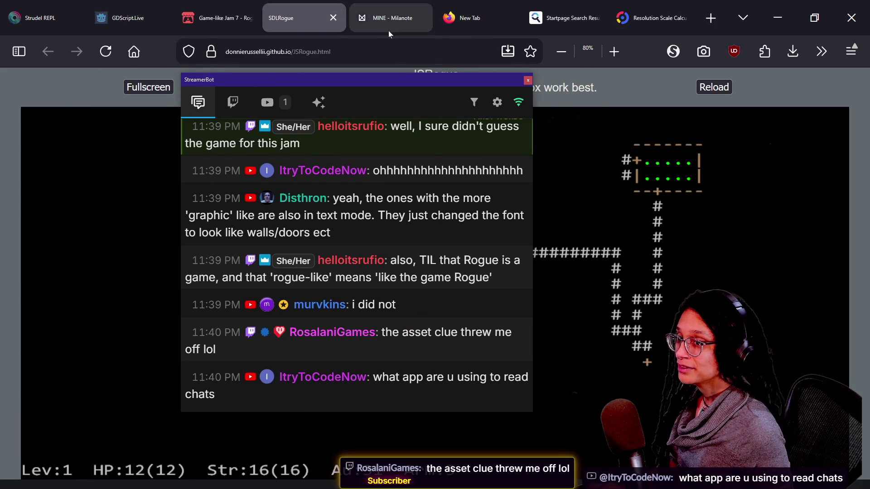
# - Back in the browser, scroll the jam page and open the free dungeon asset pack
pyautogui.hotkey('alt', 'Tab')
pyautogui.scroll(-20, 429, 281)
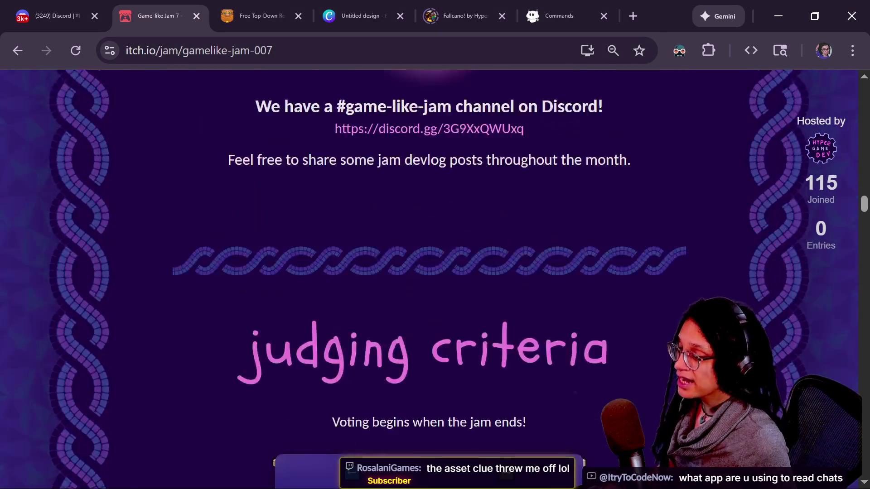
pyautogui.scroll(-15, 376, 286)
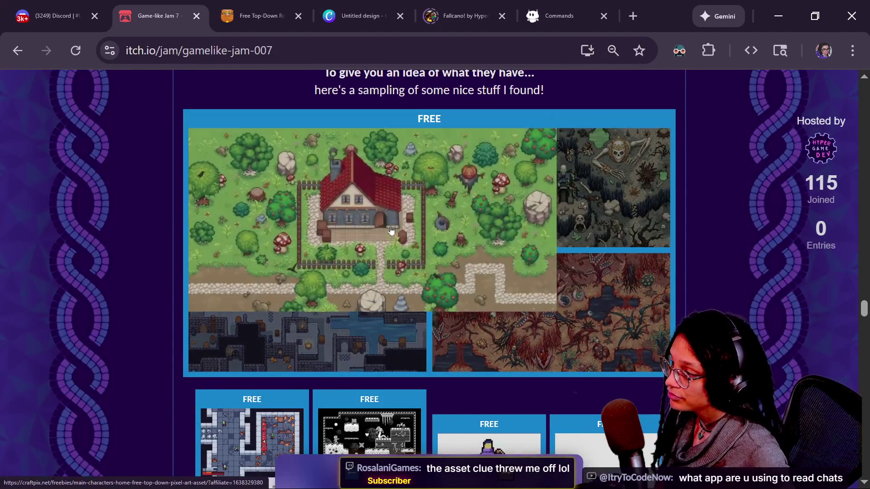
pyautogui.click(380, 309)
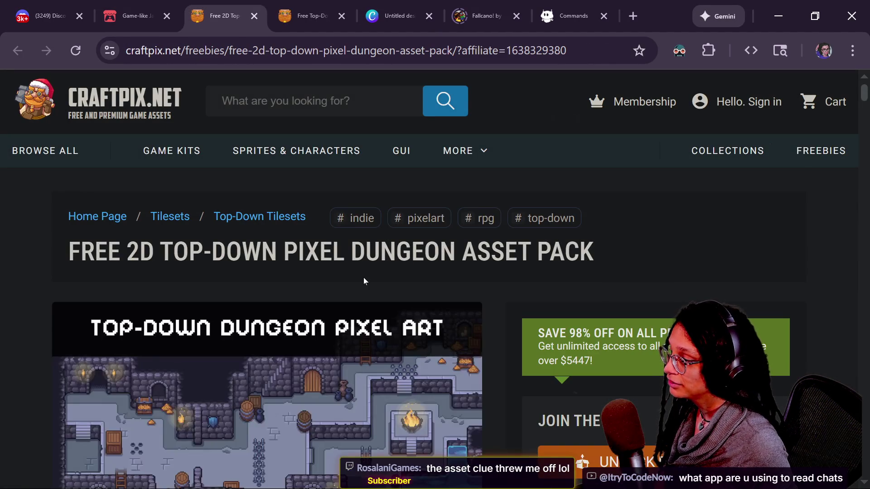
# - Enlarge the dungeon preview image, close it, and return to the Game-like Jam page
pyautogui.scroll(-3, 363, 277)
pyautogui.click(342, 309)
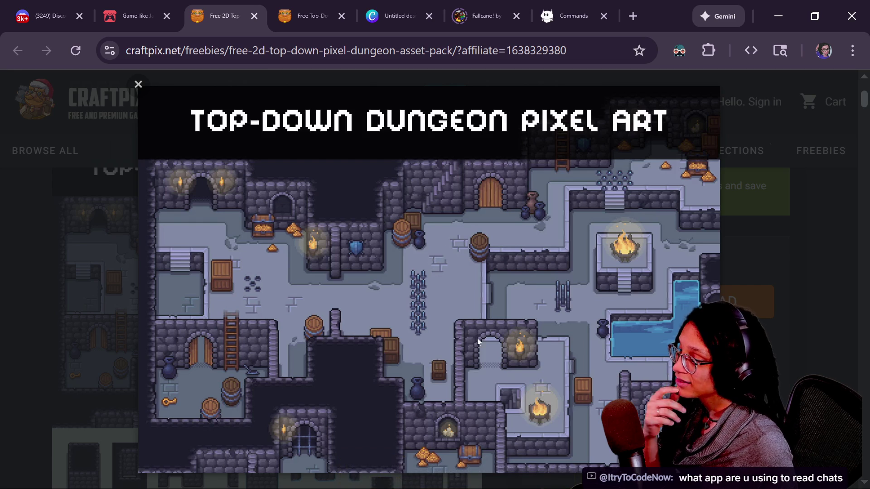
pyautogui.click(61, 294)
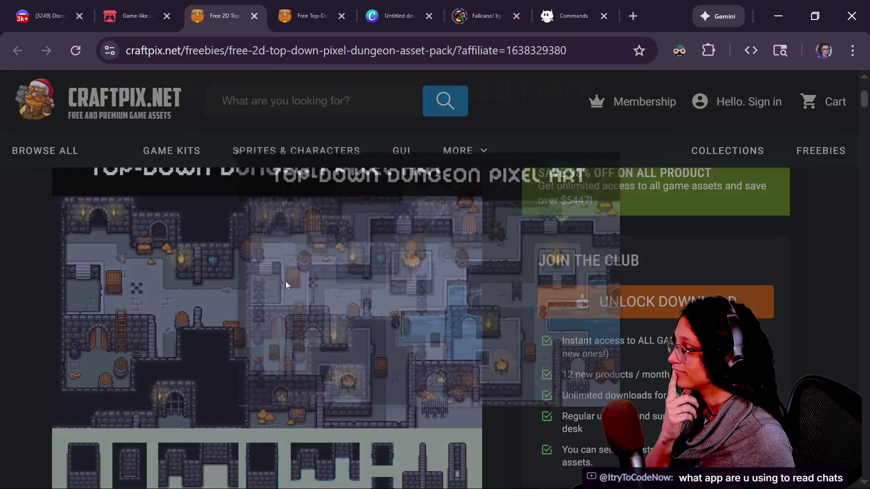
pyautogui.click(136, 3)
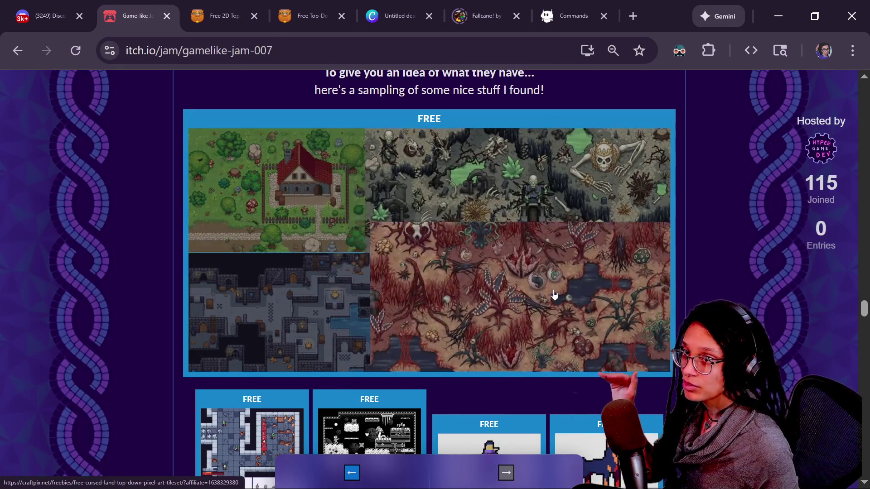
pyautogui.scroll(-3, 272, 339)
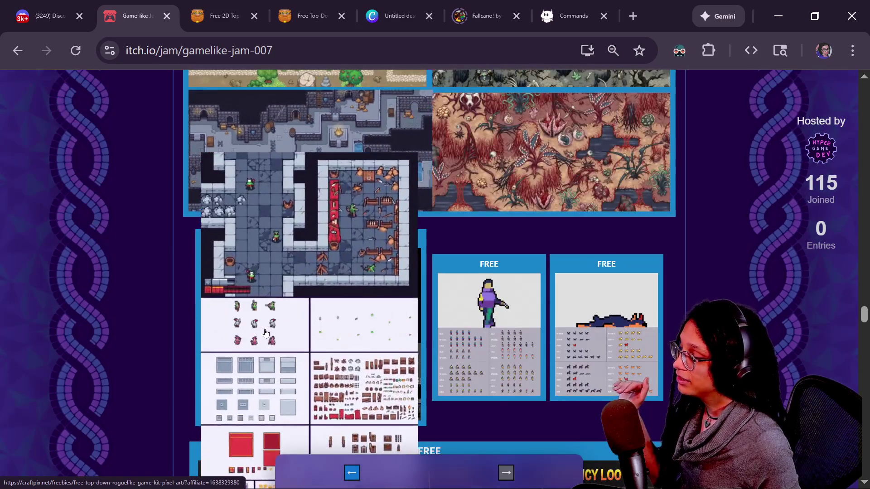
# - Open the free top-down roguelike game kit page and highlight 'ROGUELIKE' in its title
pyautogui.click(271, 339)
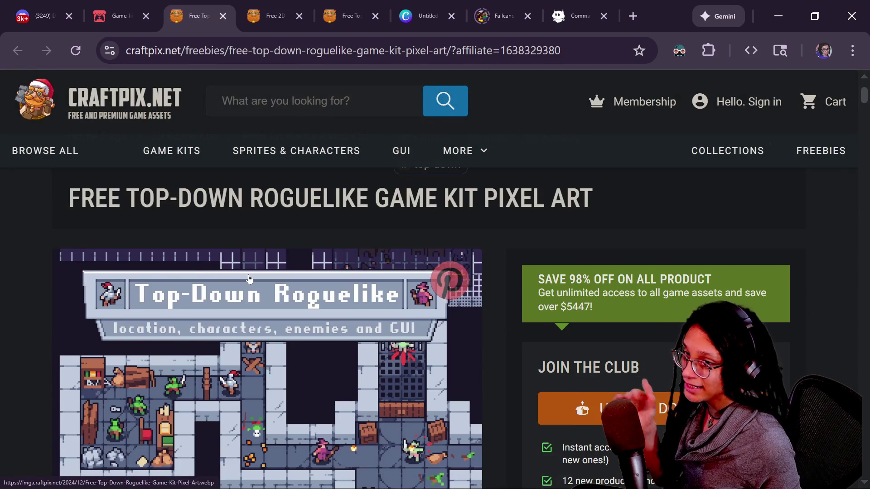
pyautogui.scroll(-2, 249, 279)
pyautogui.scroll(3, 296, 287)
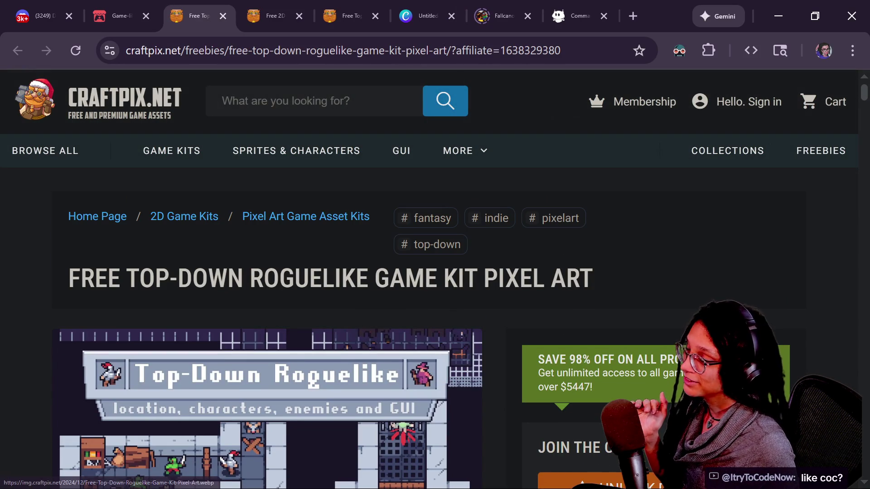
pyautogui.moveTo(251, 278); pyautogui.dragTo(404, 278)
pyautogui.scroll(-2, 404, 278)
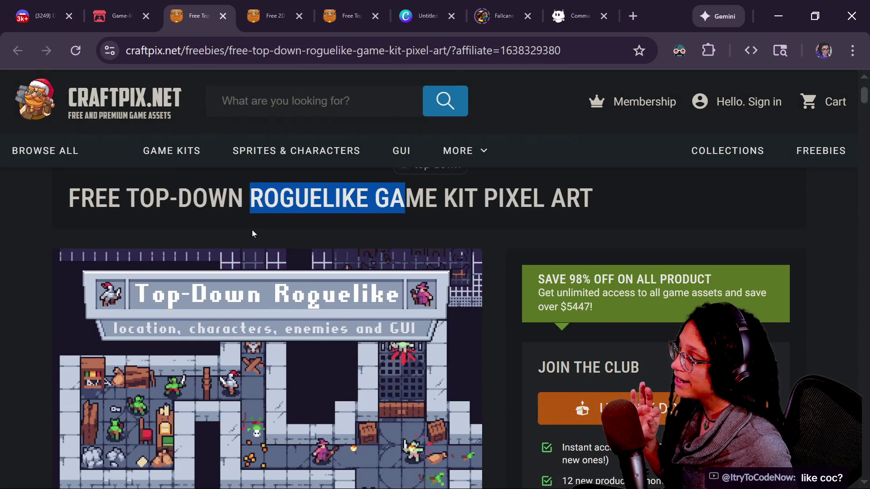
pyautogui.scroll(-2, 253, 234)
# - From the jam page, open the sci-fi platformer kit page, then close it
pyautogui.click(120, 16)
pyautogui.scroll(-3, 381, 209)
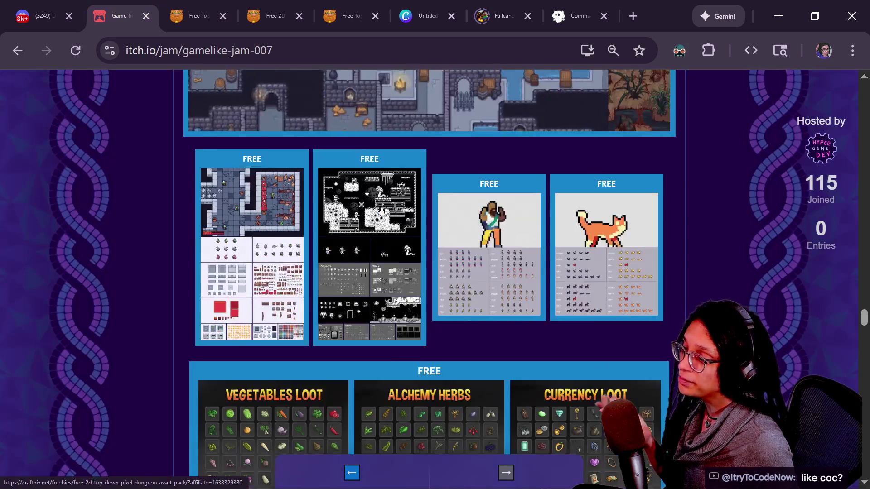
pyautogui.moveTo(381, 210)
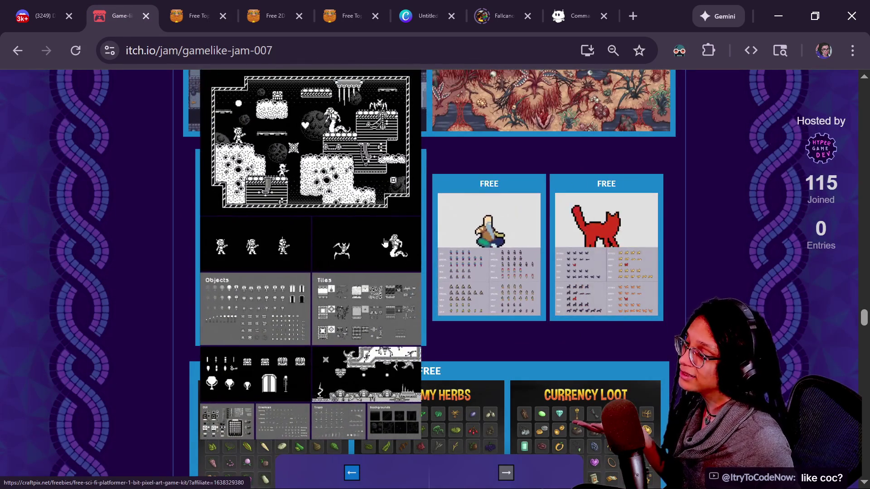
pyautogui.click(384, 242)
pyautogui.scroll(-3, 284, 308)
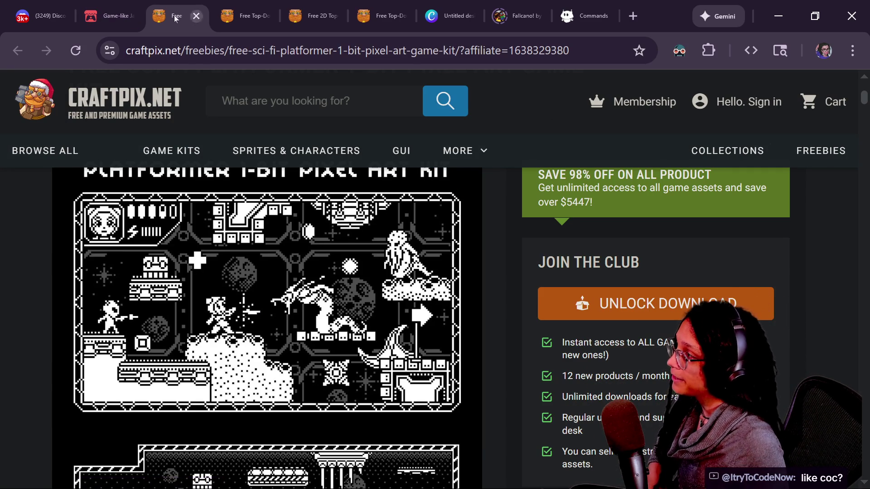
pyautogui.click(196, 16)
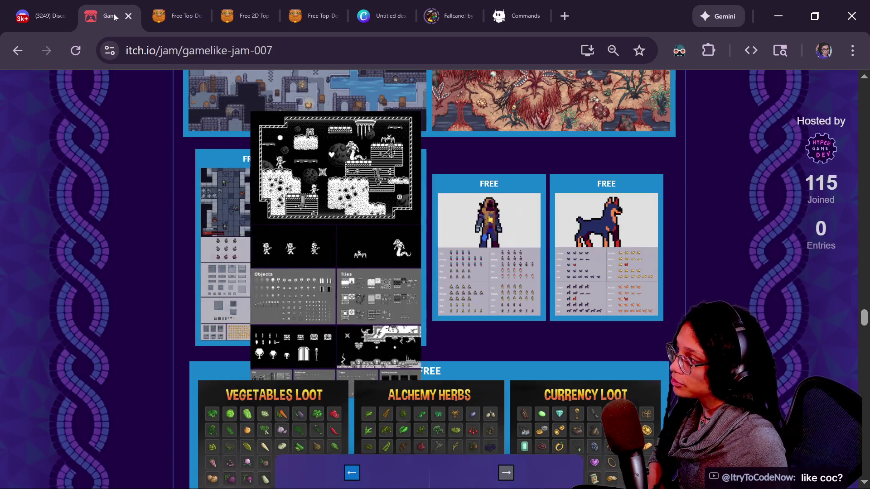
pyautogui.scroll(-5, 670, 301)
pyautogui.scroll(-3, 670, 302)
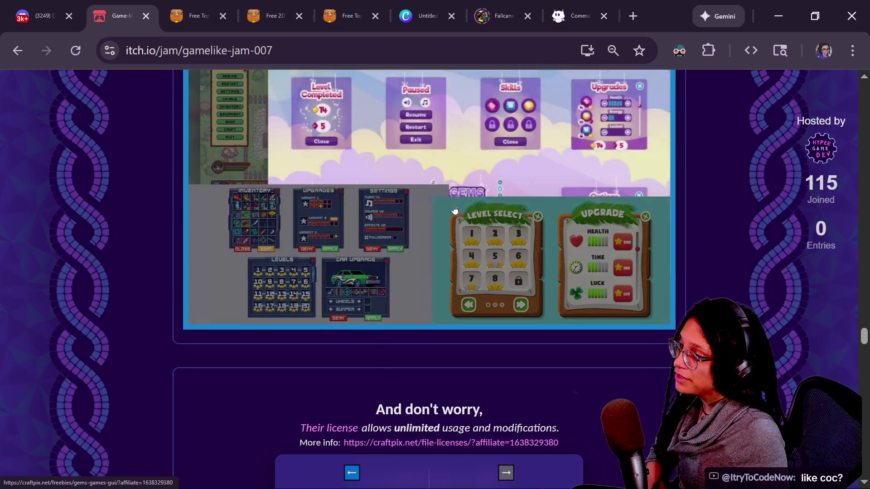
pyautogui.scroll(-9, 367, 182)
pyautogui.scroll(-8, 366, 181)
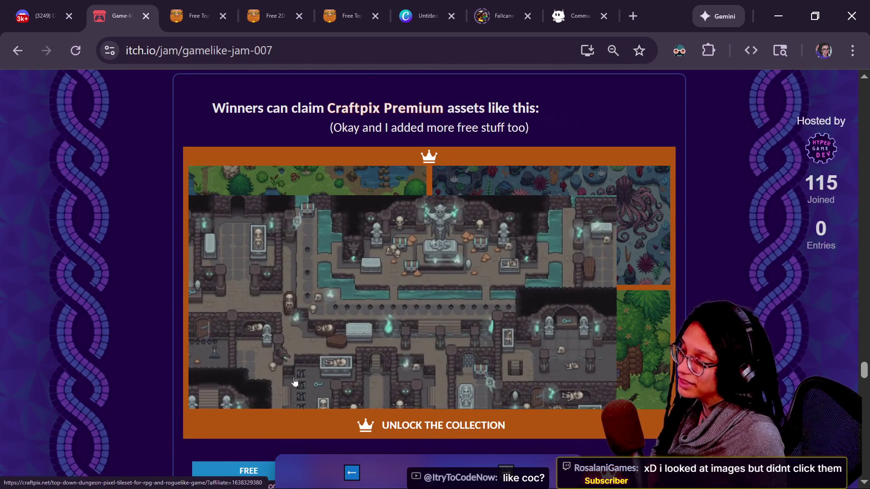
pyautogui.scroll(-7, 376, 357)
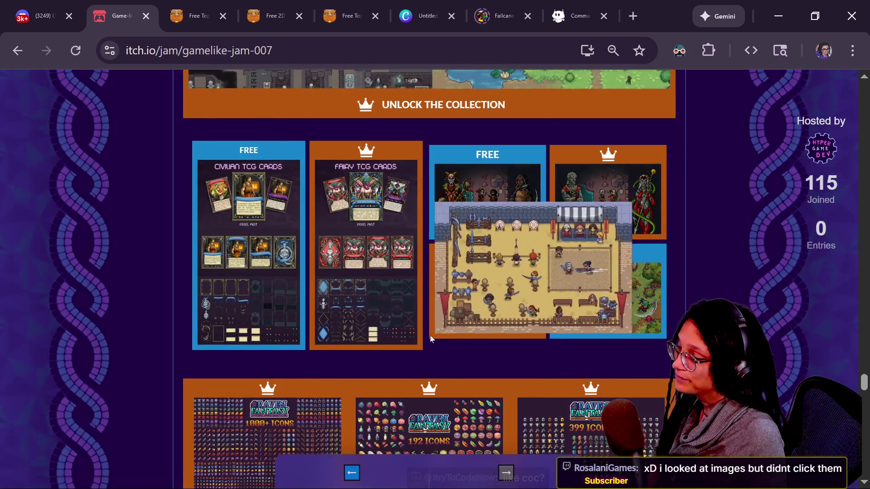
pyautogui.scroll(-2, 430, 335)
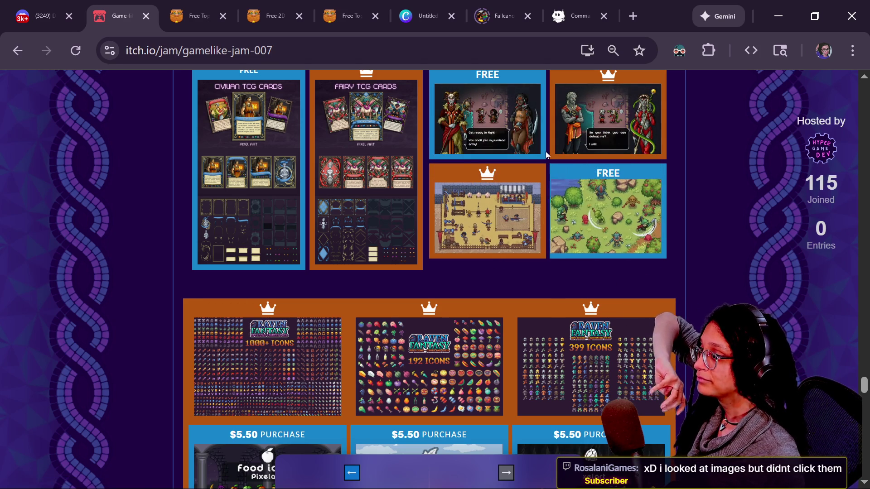
pyautogui.moveTo(496, 132)
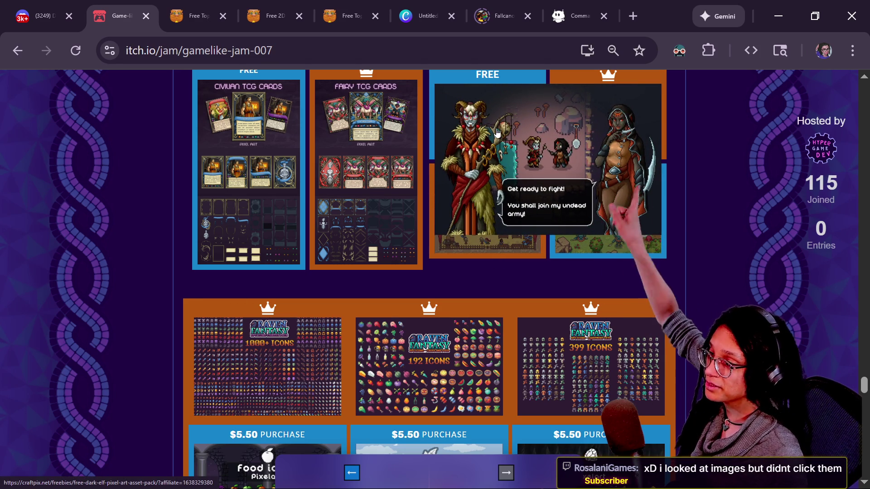
pyautogui.scroll(-2, 496, 132)
pyautogui.scroll(-5, 496, 134)
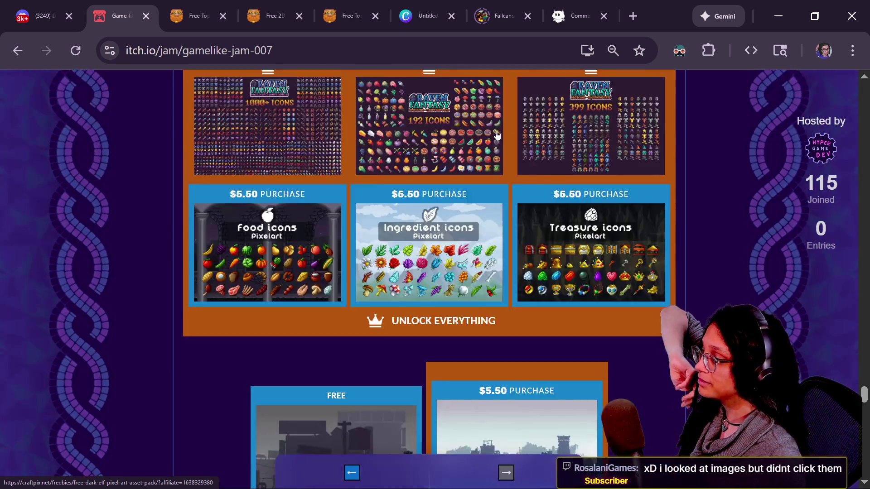
pyautogui.scroll(3, 498, 135)
pyautogui.moveTo(382, 183)
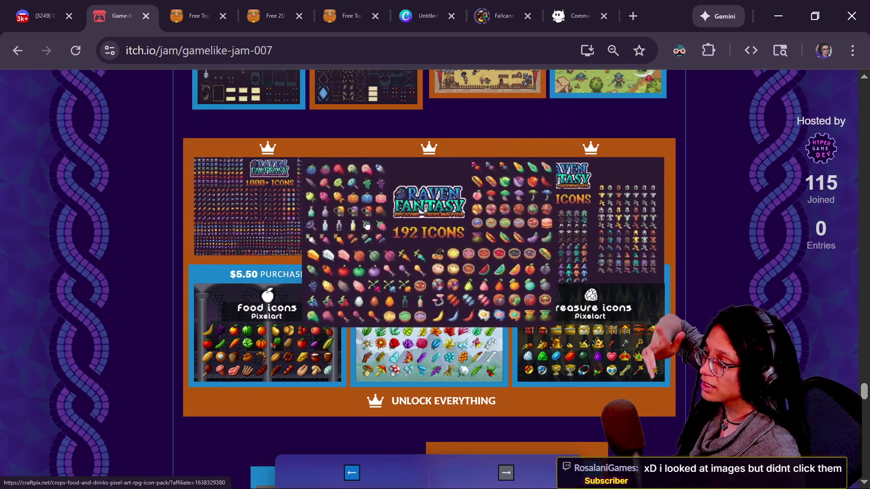
pyautogui.scroll(20, 367, 225)
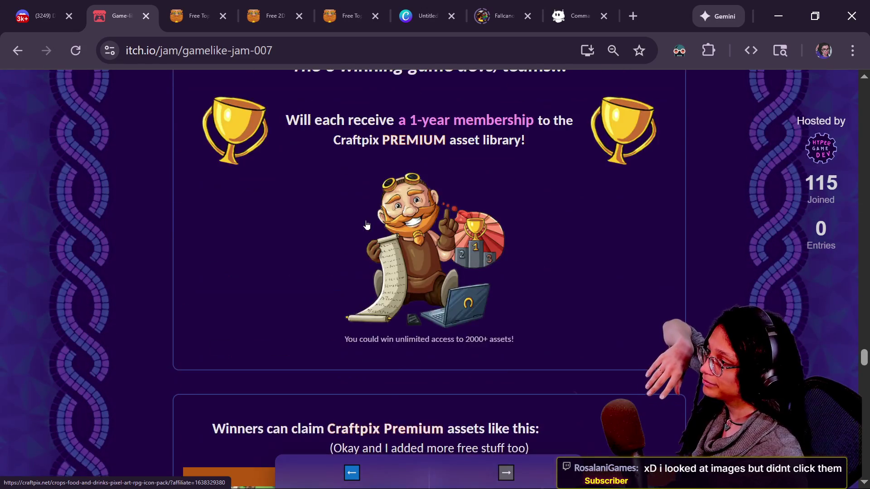
pyautogui.scroll(-20, 367, 224)
pyautogui.scroll(12, 367, 225)
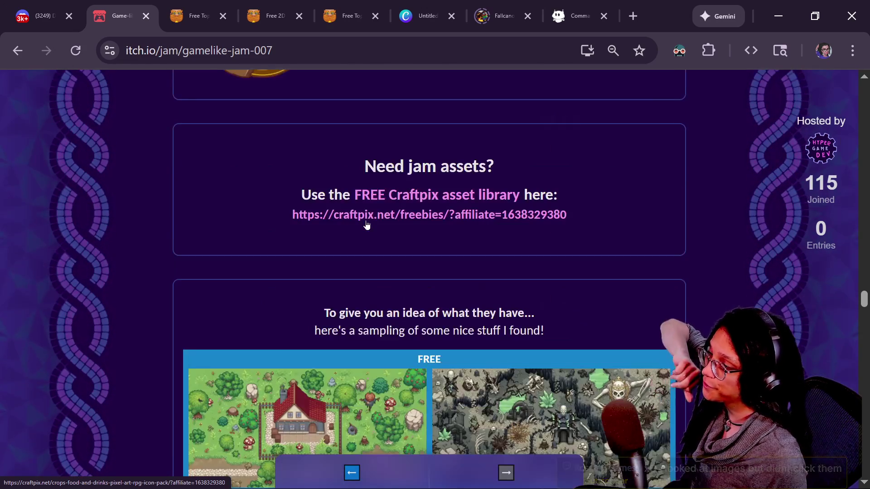
pyautogui.scroll(20, 367, 224)
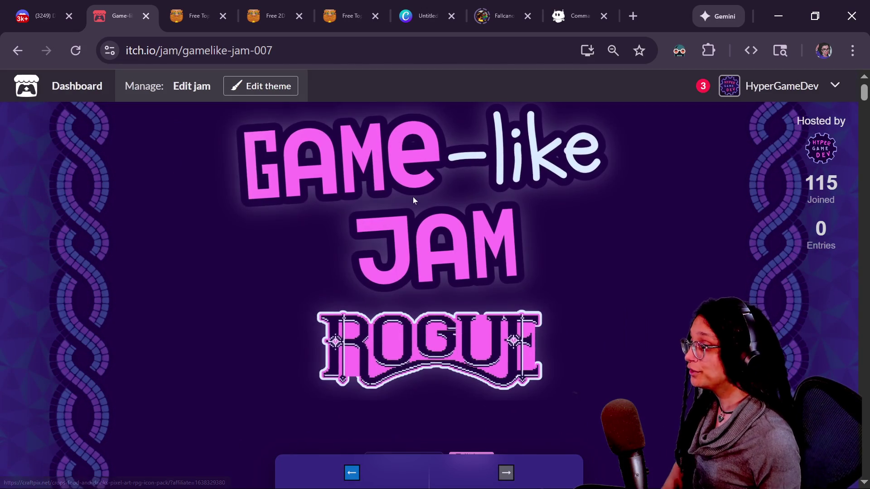
# - Reload the jam page, click 'Play the Theme Game!', and bring up the StreamerBot chat
pyautogui.scroll(-5, 699, 289)
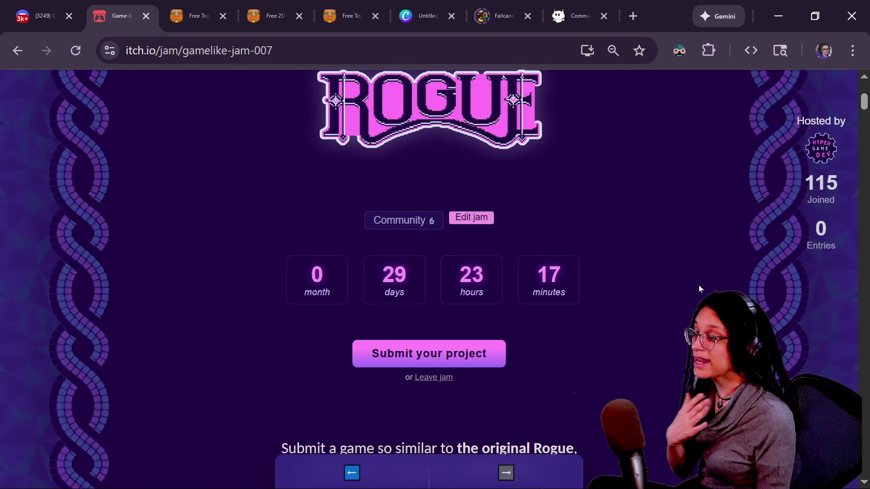
pyautogui.scroll(-7, 699, 289)
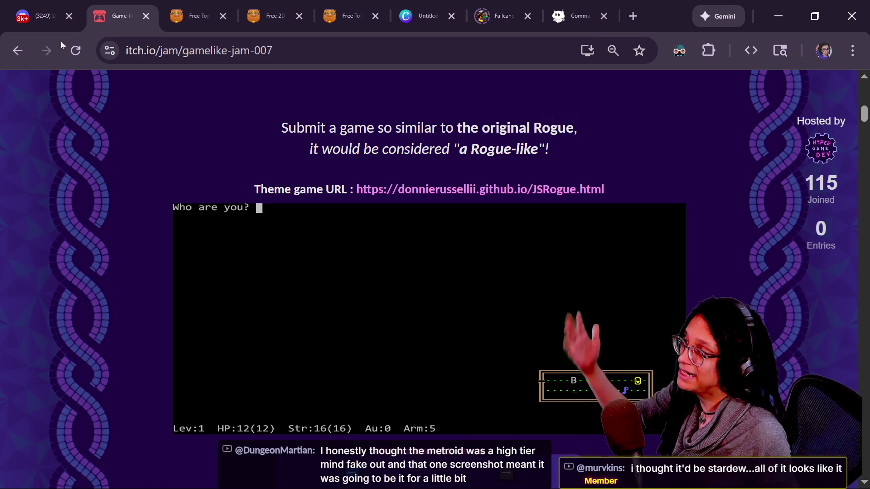
pyautogui.click(75, 50)
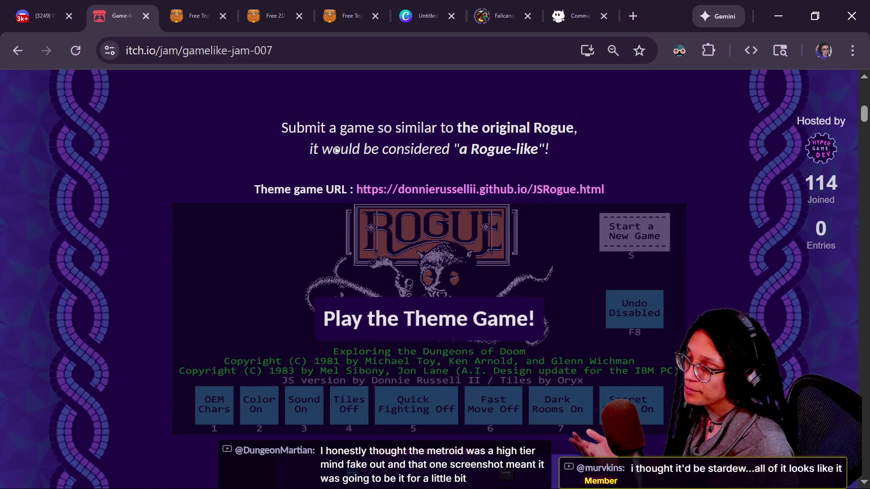
pyautogui.click(429, 319)
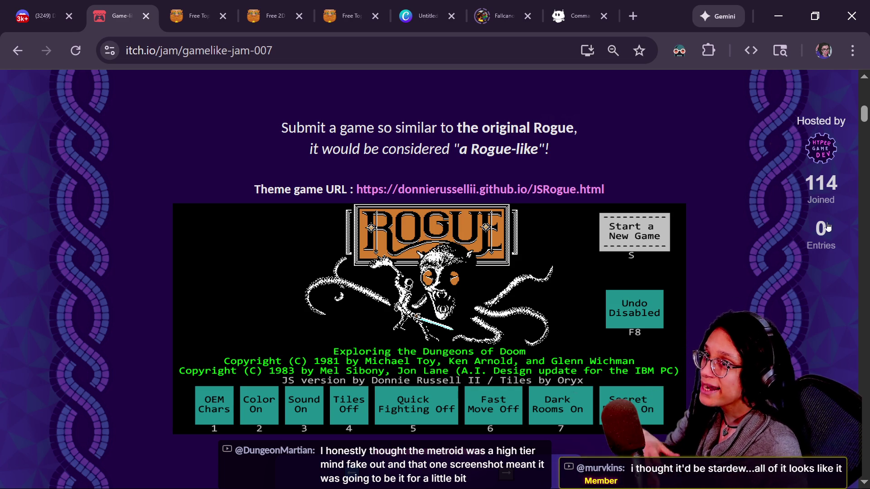
pyautogui.hotkey('alt', 'Tab')
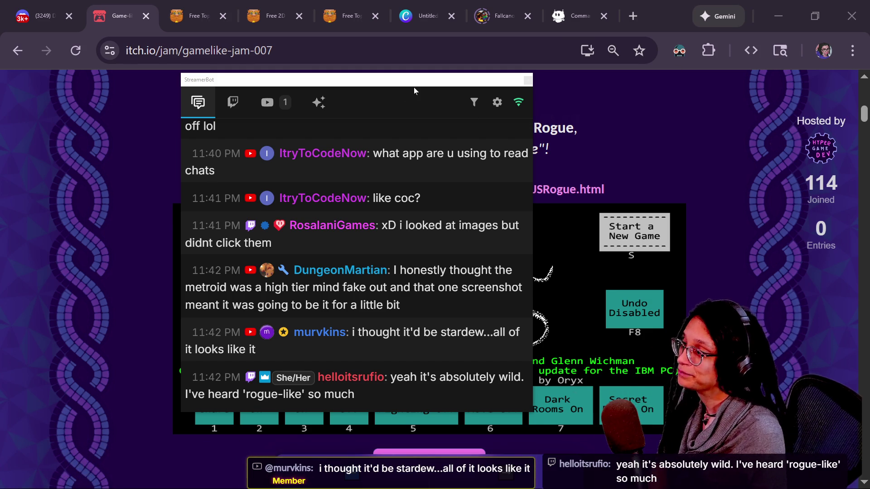
# - Shift the chat window lower-right, then bring the jam page's Rogue game back to the front
pyautogui.moveTo(417, 83)
pyautogui.mouseDown()
pyautogui.moveTo(449, 92)
pyautogui.moveTo(433, 111)
pyautogui.mouseUp()
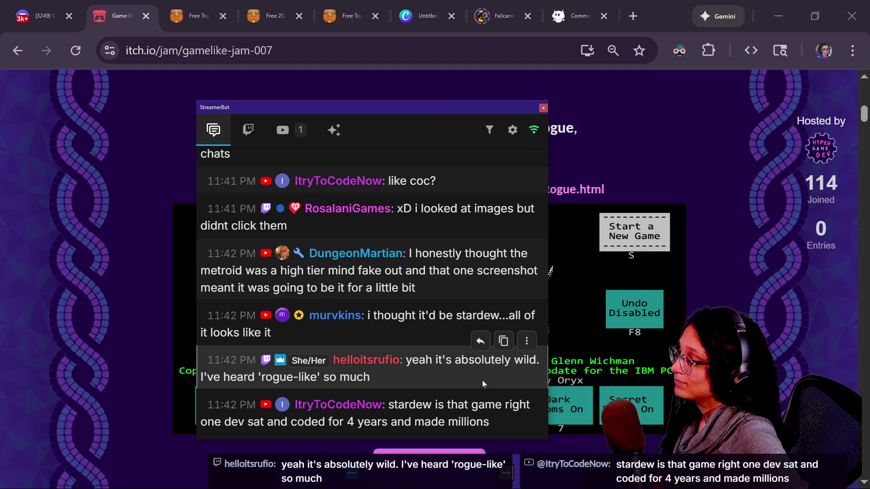
pyautogui.moveTo(458, 260)
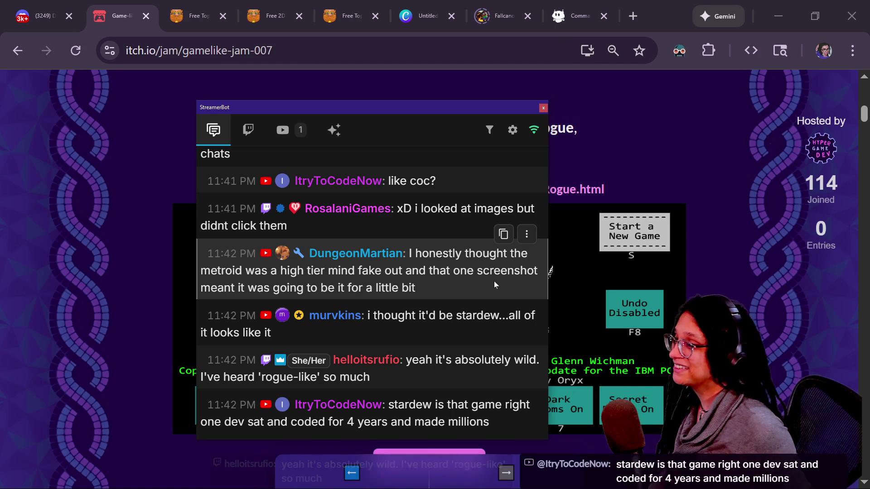
pyautogui.click(102, 208)
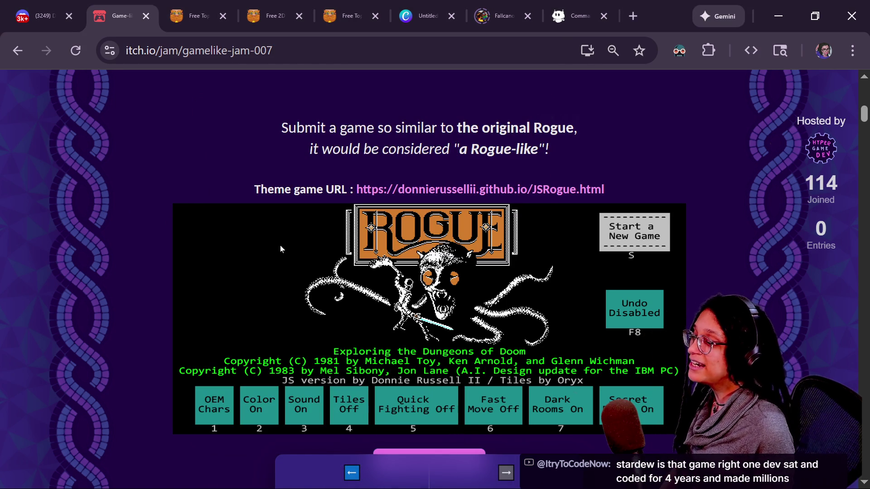
# - Scroll to the CraftPix asset grid and check the stream chat via the StreamerBot hotkey
pyautogui.scroll(-15, 140, 206)
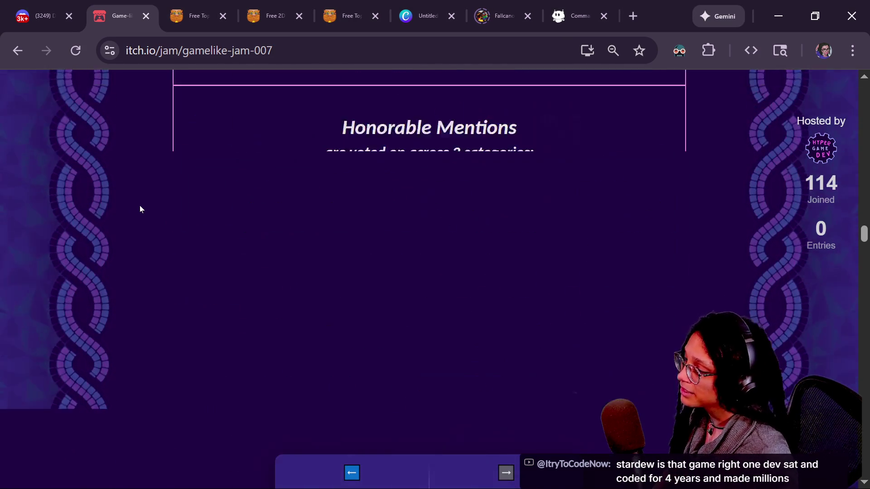
pyautogui.scroll(-15, 139, 206)
pyautogui.moveTo(361, 230)
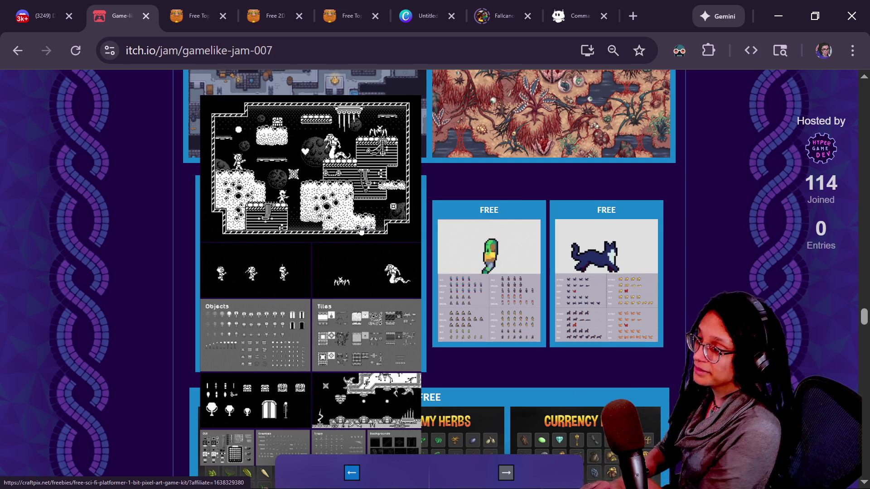
pyautogui.hotkey('alt', 'Tab')
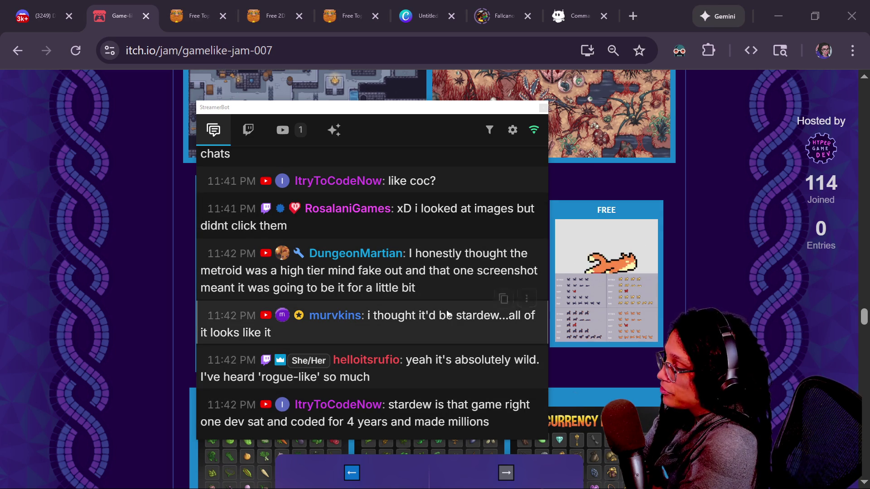
pyautogui.scroll(2, 446, 313)
pyautogui.scroll(-3, 447, 312)
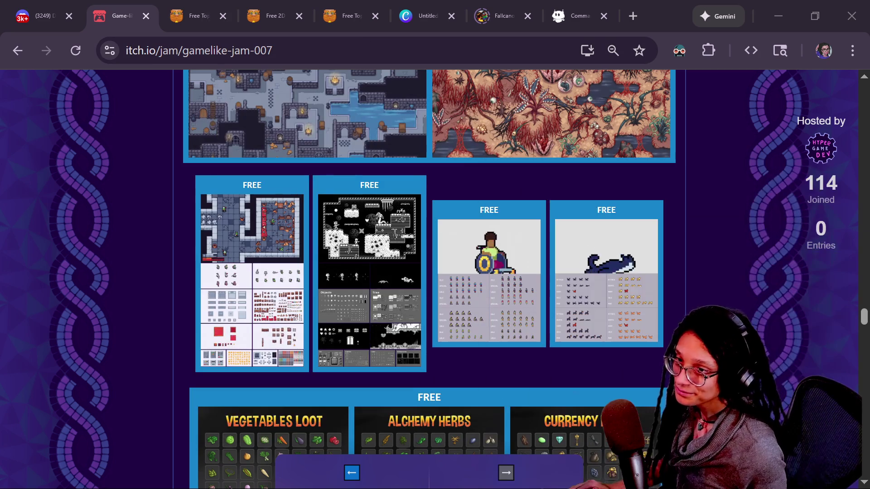
pyautogui.scroll(3, 719, 223)
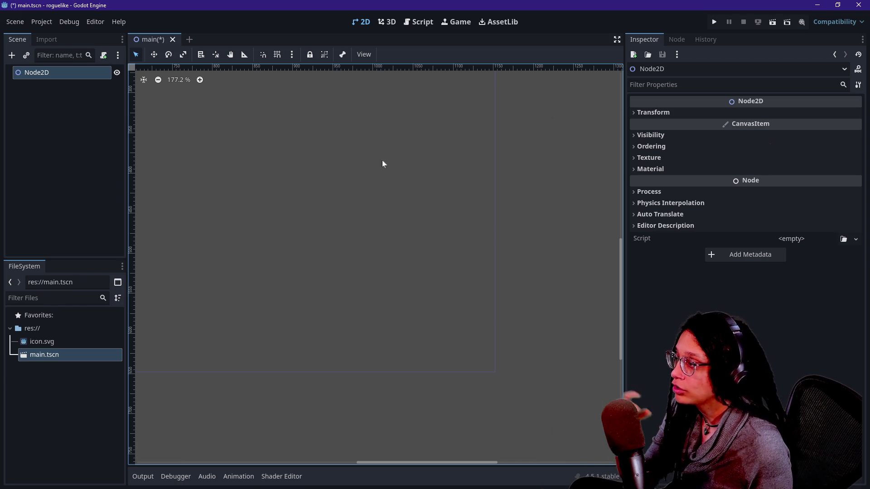
pyautogui.click(372, 453)
pyautogui.moveTo(377, 460); pyautogui.dragTo(276, 463)
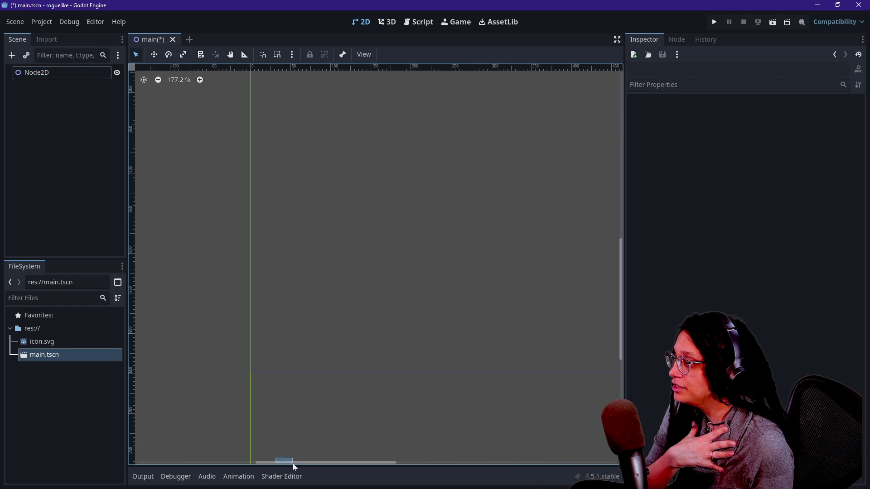
pyautogui.moveTo(622, 269); pyautogui.dragTo(621, 219)
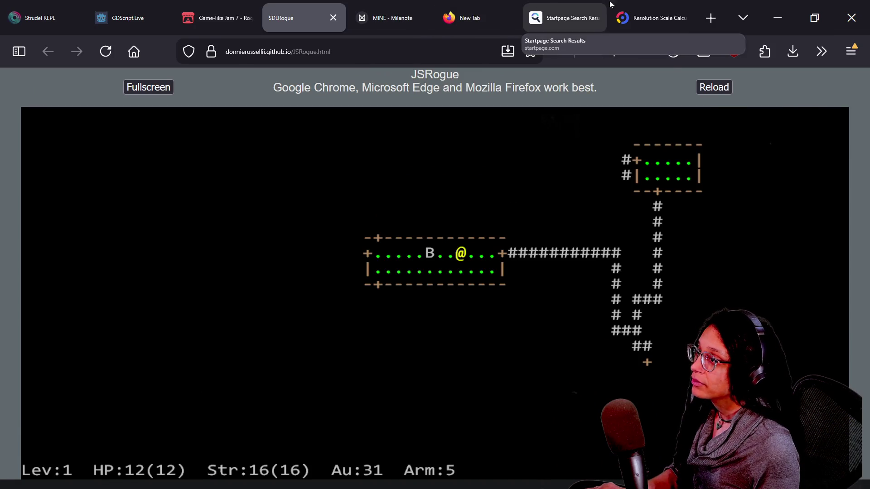
pyautogui.click(652, 17)
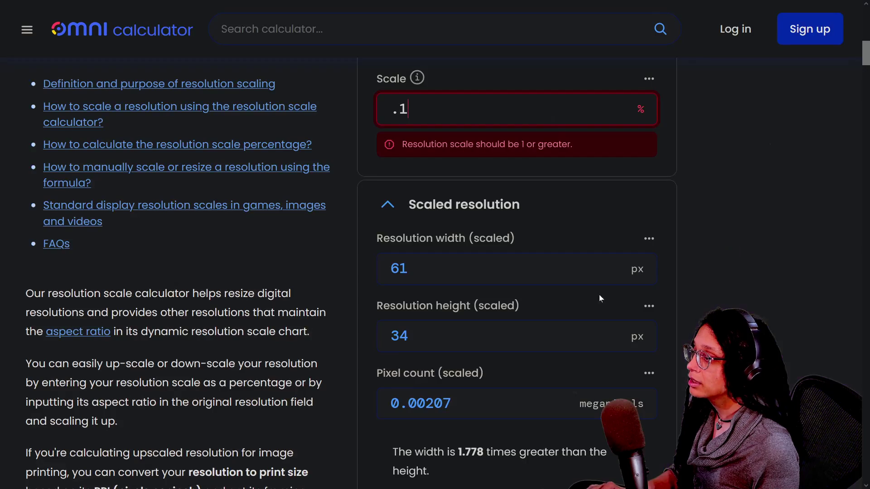
pyautogui.moveTo(364, 264); pyautogui.dragTo(480, 376)
pyautogui.click(481, 376)
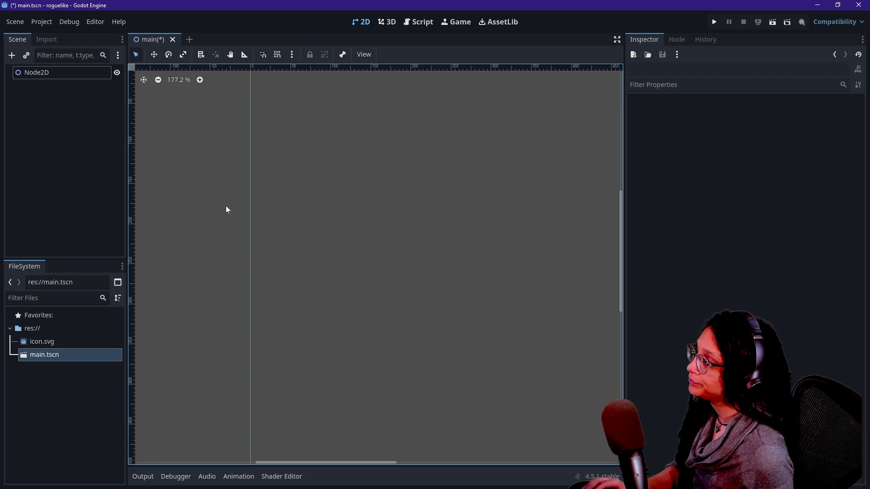
# - Add a Node2D child under the root Node2D, found by searching 'node2'
pyautogui.rightClick(76, 74)
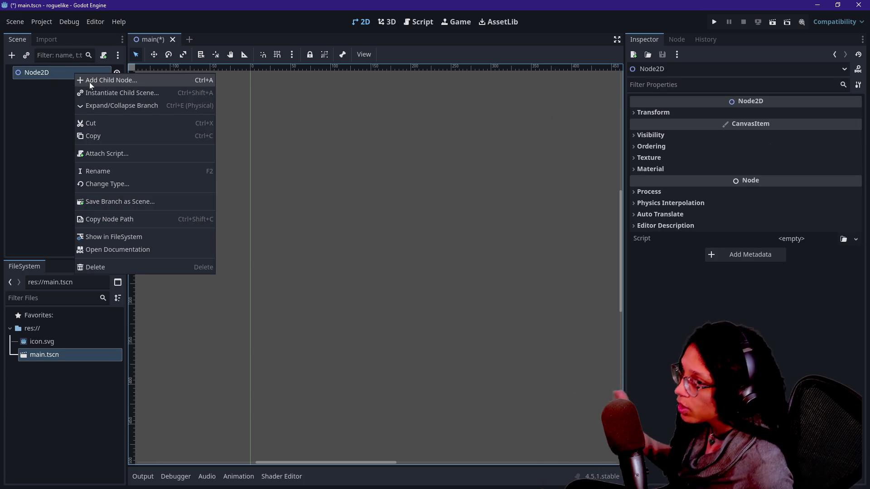
pyautogui.click(91, 83)
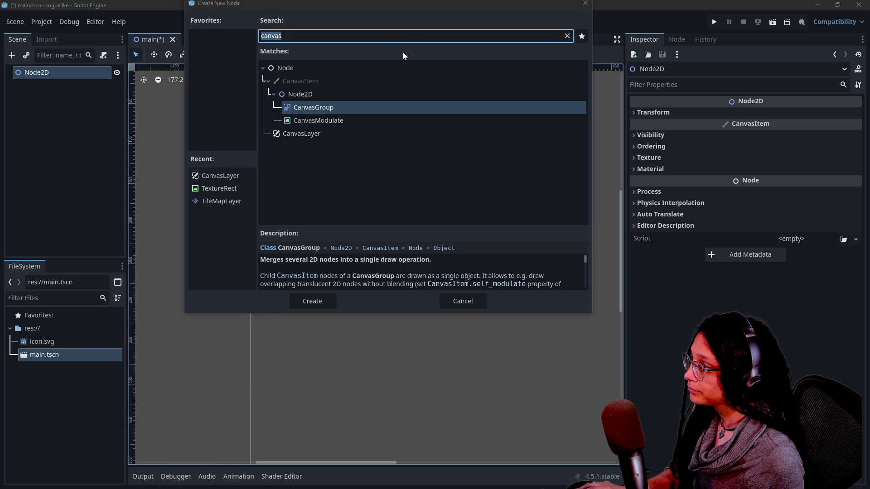
pyautogui.write('gradi')
pyautogui.press('BackSpace')
pyautogui.press('BackSpace')
pyautogui.press('BackSpace')
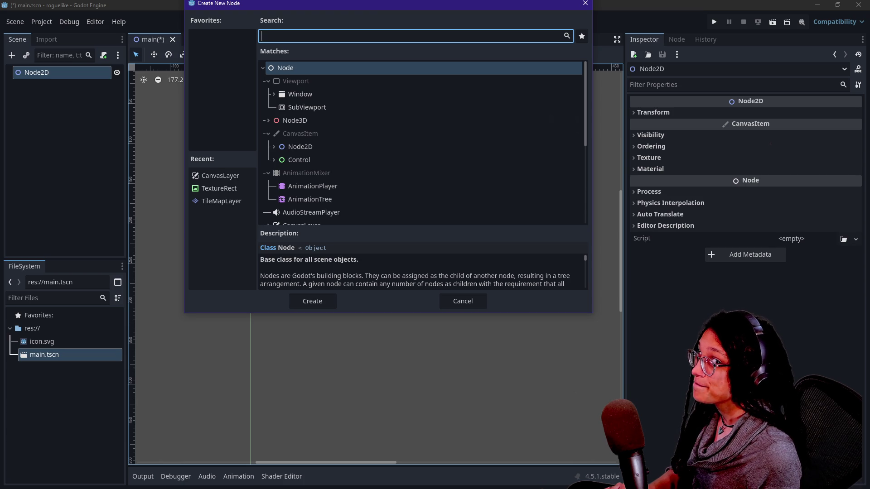
pyautogui.write('node2')
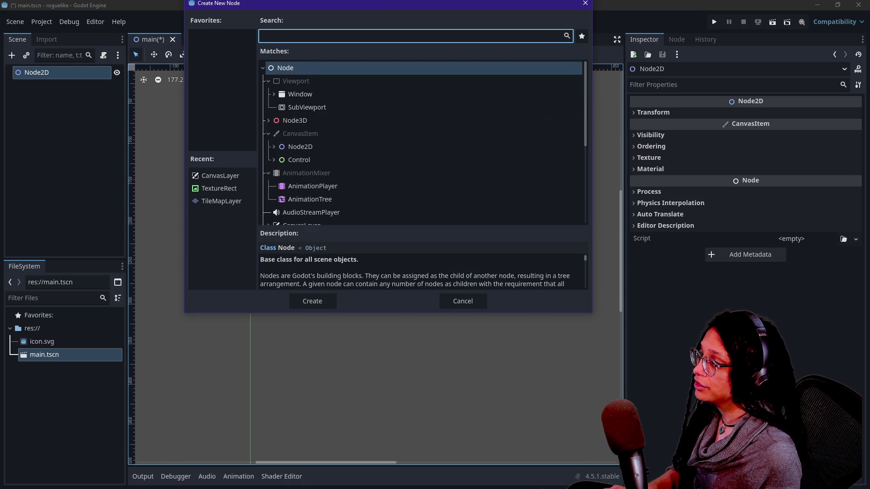
pyautogui.press('Return')
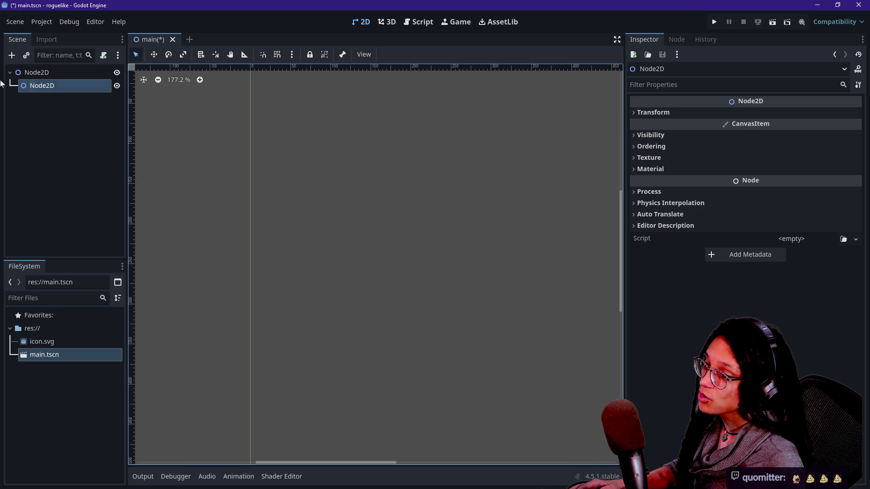
# - Rename the child Node2D to Player
pyautogui.click(79, 111)
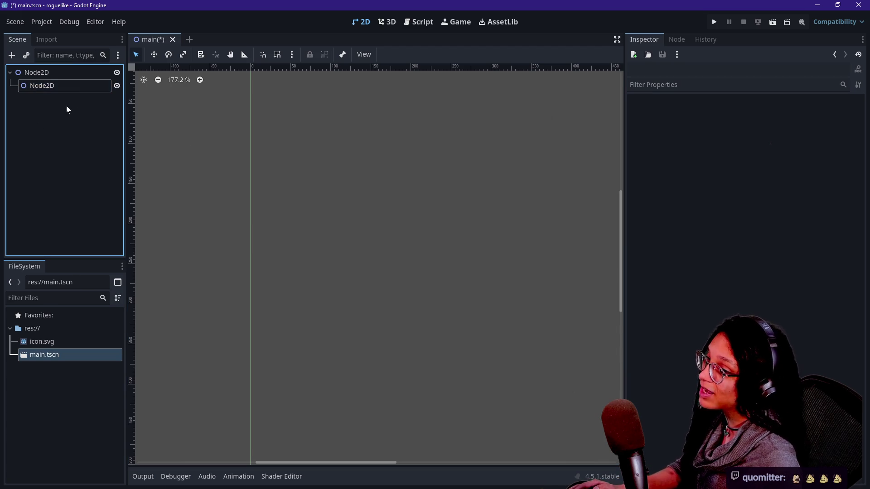
pyautogui.rightClick(51, 92)
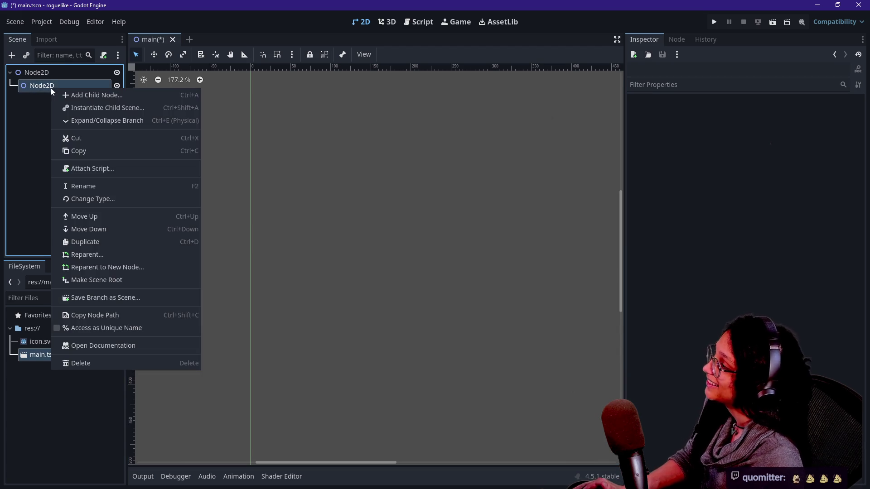
pyautogui.click(48, 86)
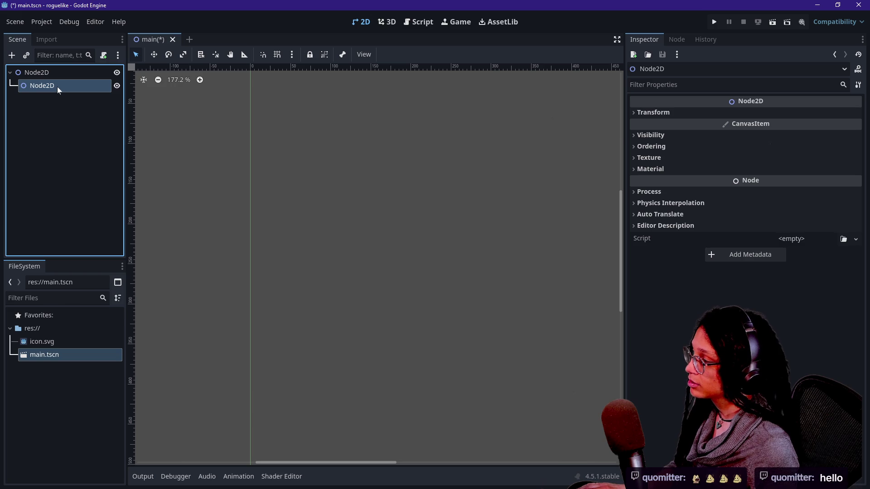
pyautogui.rightClick(47, 89)
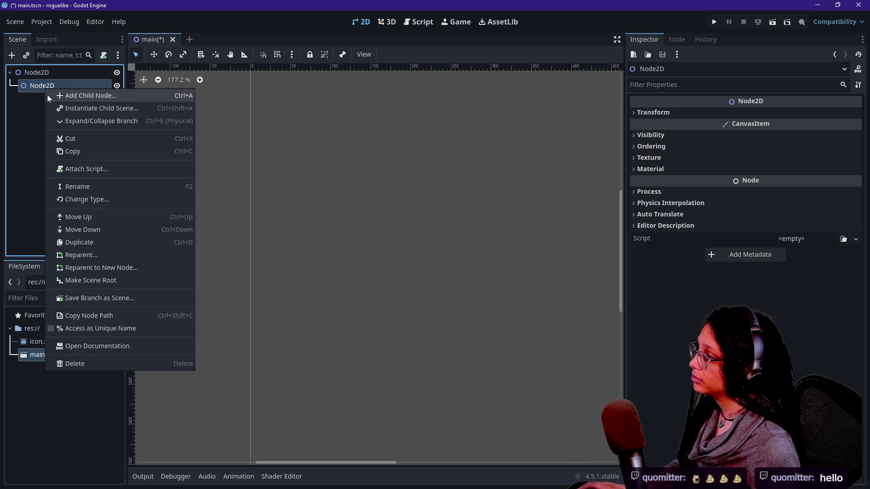
pyautogui.click(109, 187)
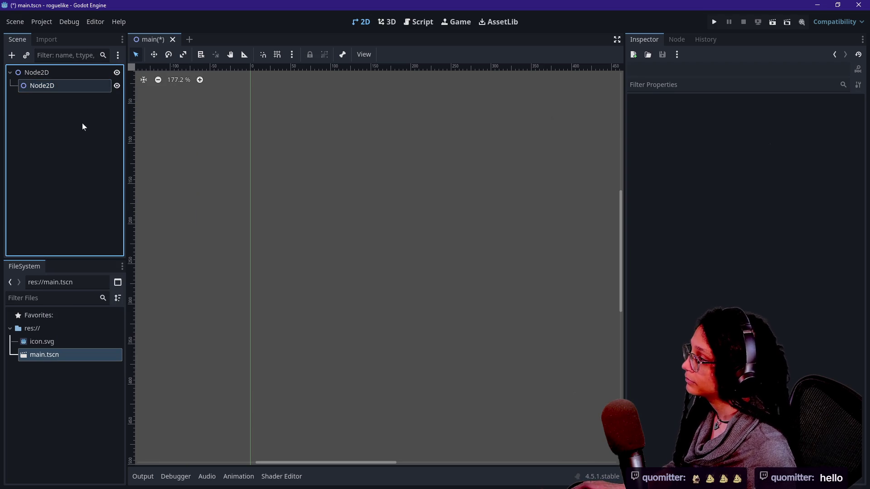
pyautogui.doubleClick(58, 87)
pyautogui.write('Playe')
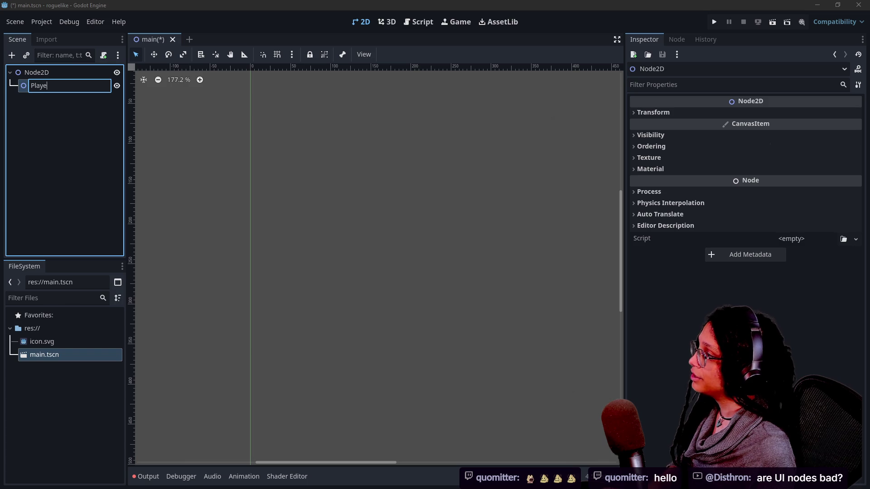
pyautogui.write('r')
pyautogui.press('Return')
# - Save the Player branch as player.tscn in a new Scenes folder and open it
pyautogui.rightClick(58, 89)
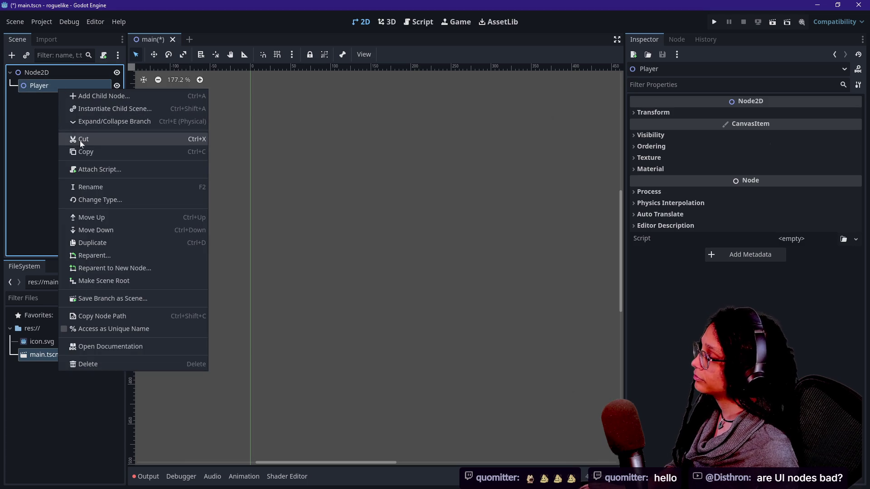
pyautogui.click(110, 301)
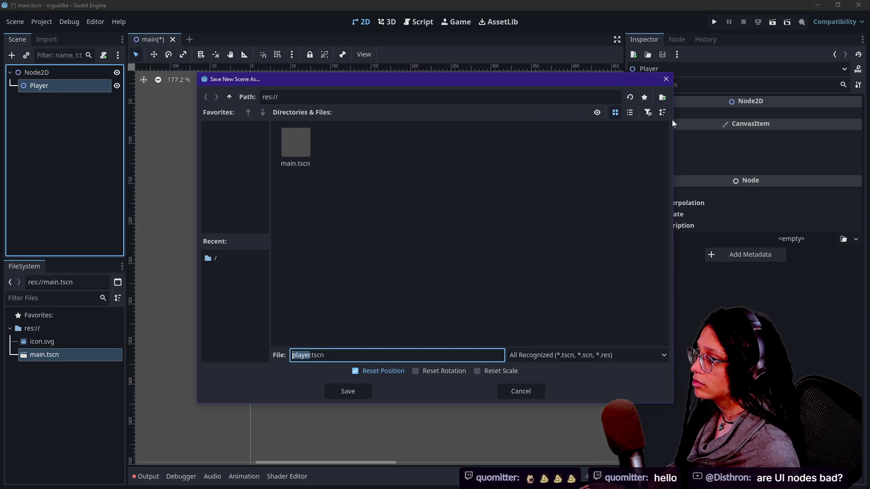
pyautogui.click(663, 97)
pyautogui.write('Scenes')
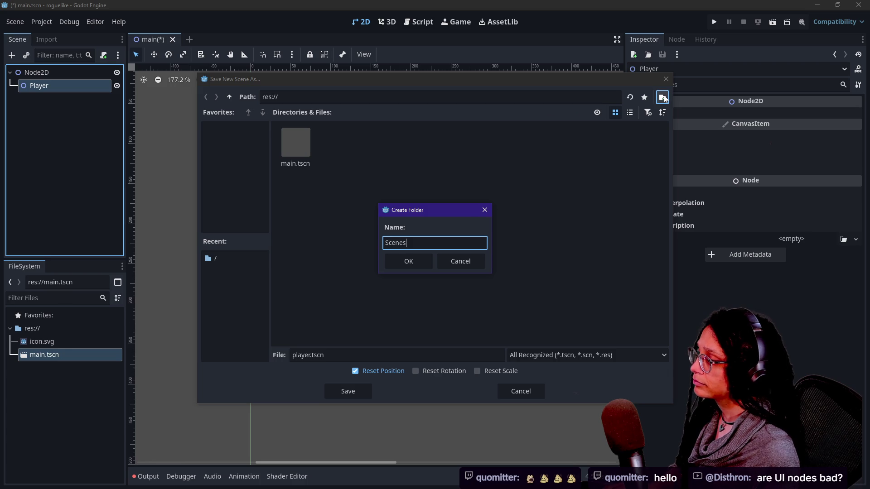
pyautogui.press('Return')
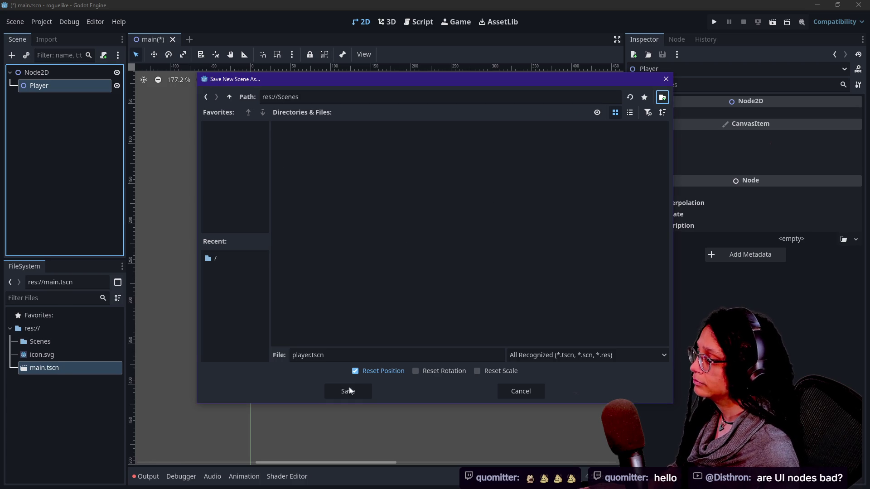
pyautogui.click(353, 390)
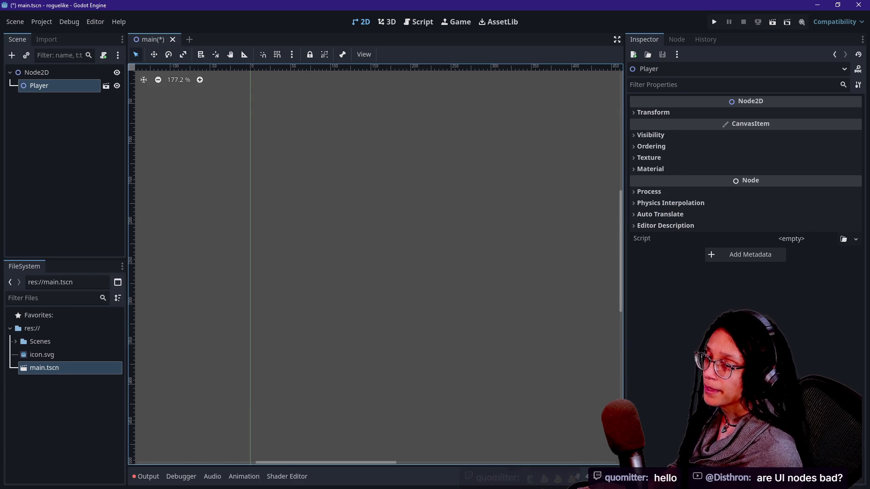
pyautogui.click(106, 87)
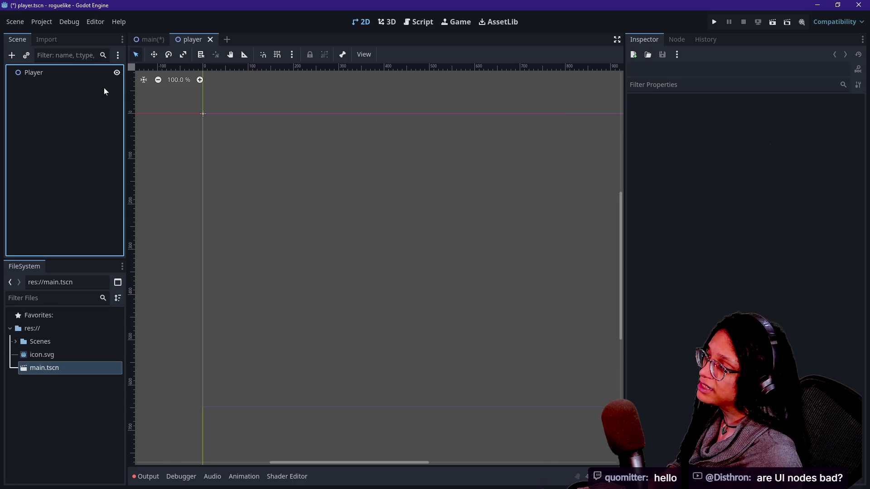
# - Select the Player root node and review its Transform, Visibility and Ordering properties
pyautogui.click(13, 74)
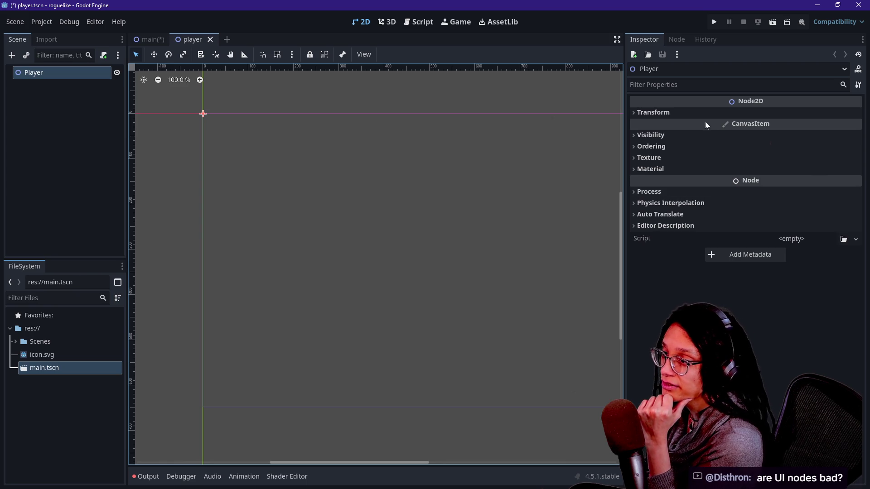
pyautogui.click(670, 112)
pyautogui.click(670, 113)
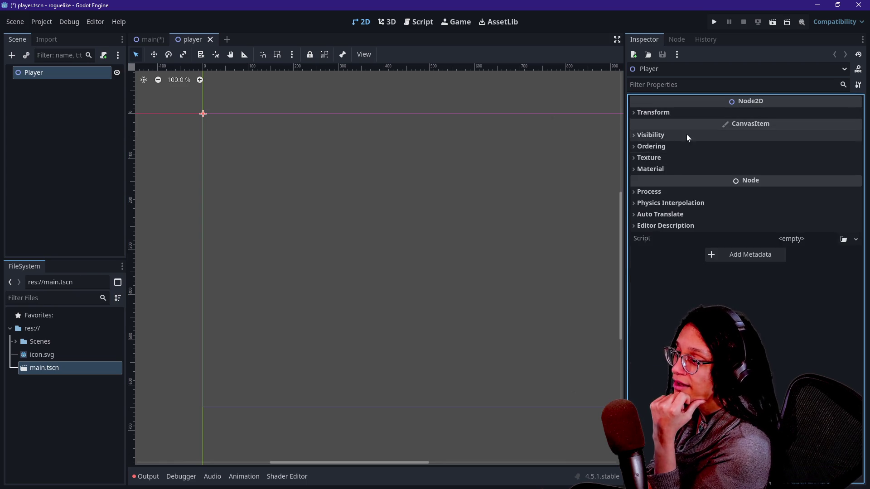
pyautogui.click(686, 135)
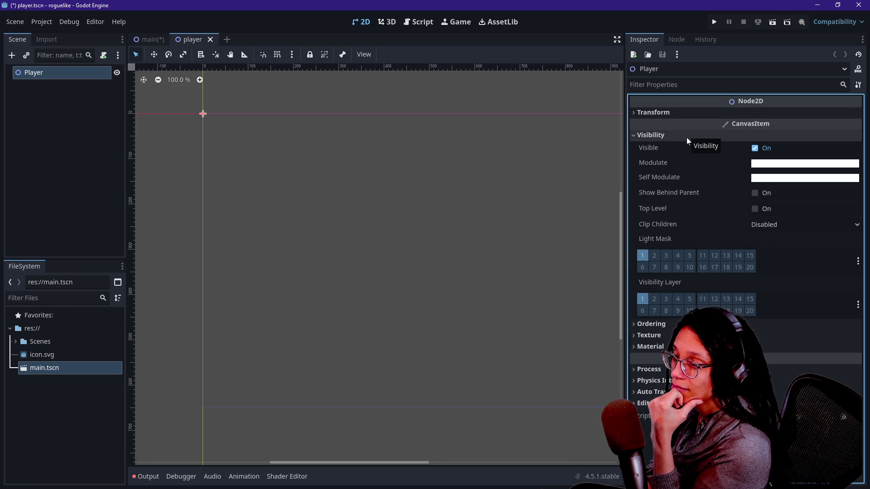
pyautogui.click(686, 137)
pyautogui.click(682, 147)
pyautogui.click(678, 149)
# - Check the Player's Material and Texture properties, reopen Visibility, and bring up its node actions
pyautogui.click(674, 174)
pyautogui.click(682, 162)
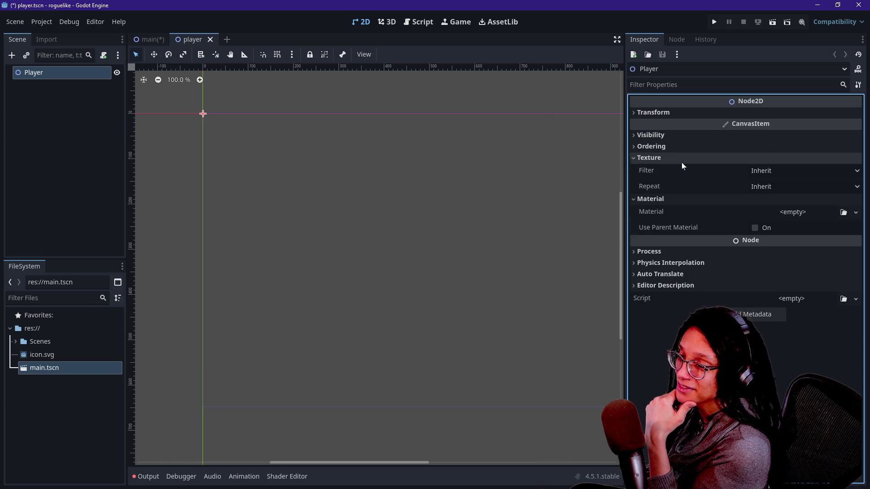
pyautogui.click(682, 162)
pyautogui.click(679, 169)
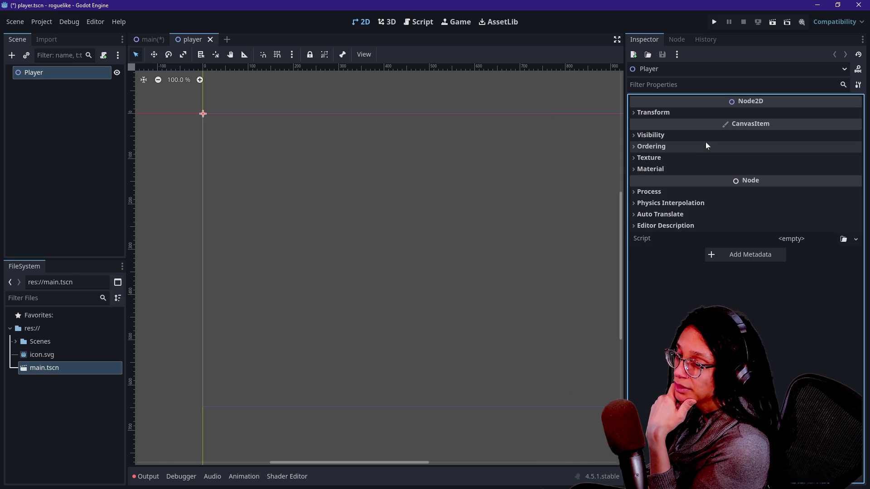
pyautogui.click(688, 140)
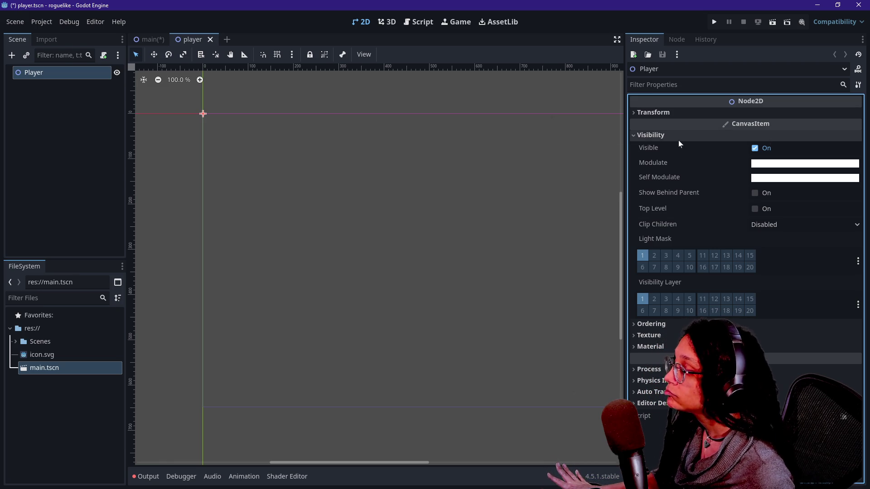
pyautogui.click(673, 136)
pyautogui.rightClick(41, 71)
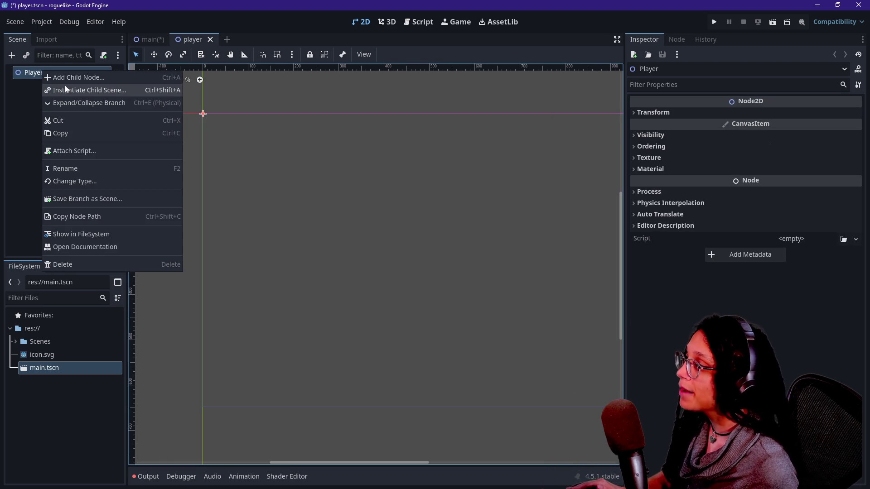
# - Add a Sprite2D child under Player, picked from the Node2D types in Add Child Node
pyautogui.click(104, 77)
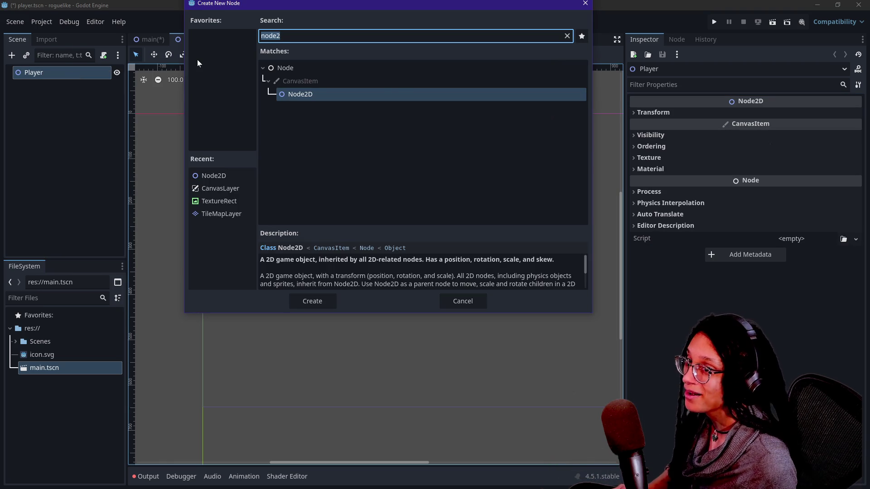
pyautogui.write('texture')
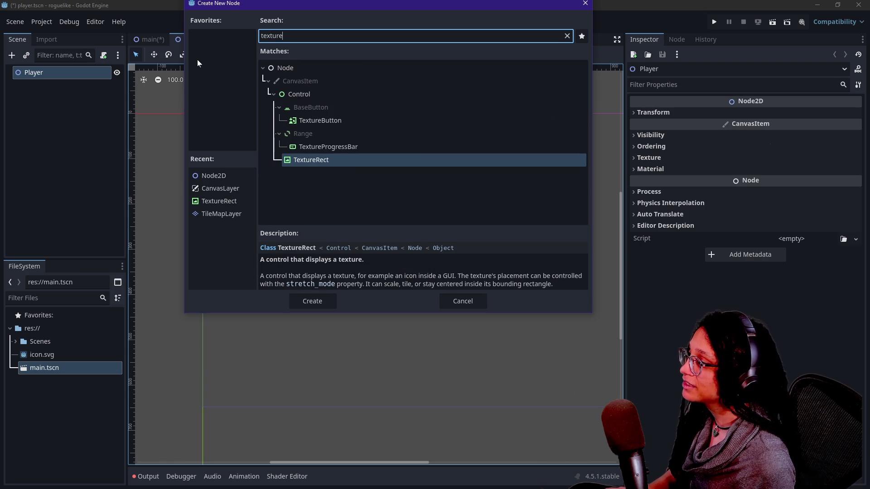
pyautogui.press('BackSpace')
pyautogui.press('BackSpace')
pyautogui.press('BackSpace')
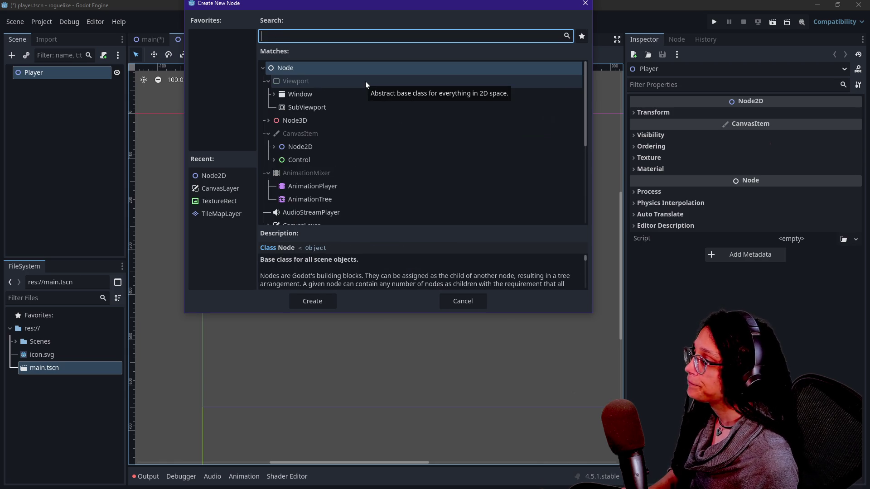
pyautogui.click(275, 146)
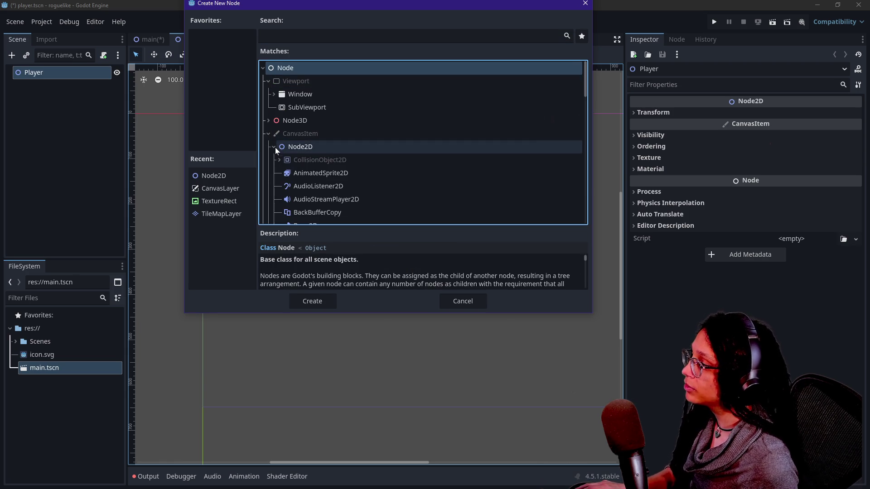
pyautogui.scroll(-2, 323, 145)
pyautogui.scroll(-4, 313, 164)
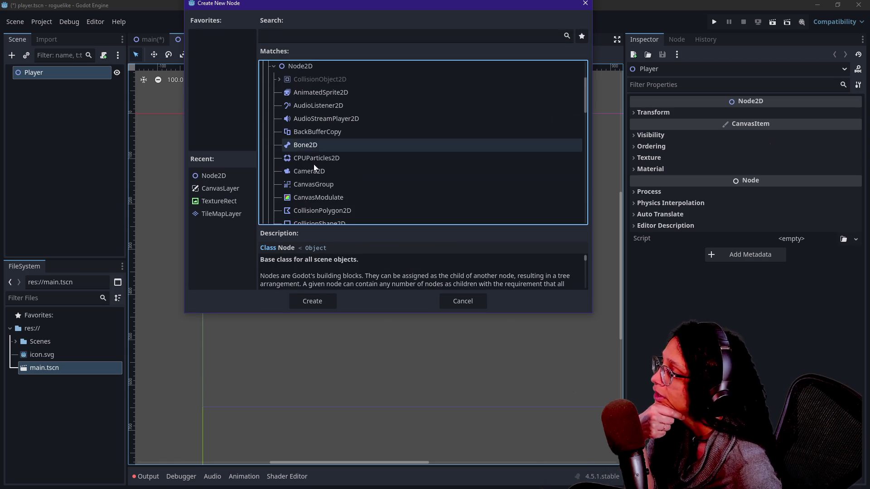
pyautogui.scroll(-1, 293, 199)
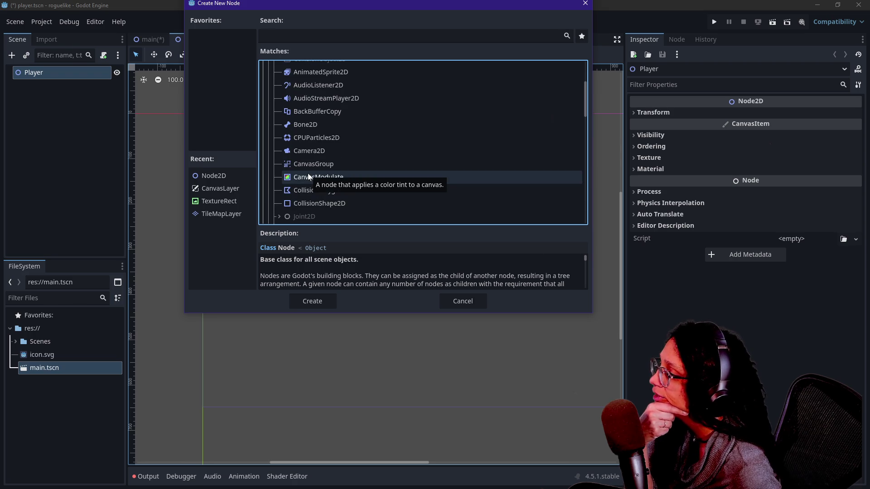
pyautogui.scroll(-1, 306, 191)
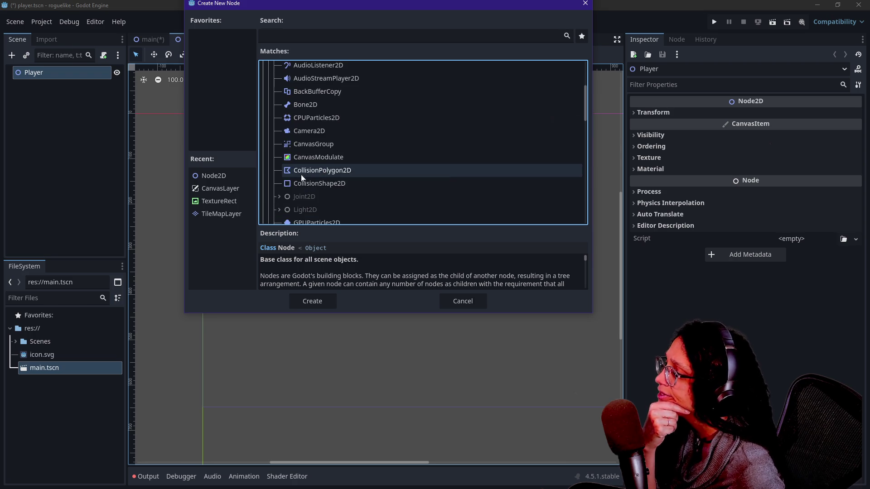
pyautogui.scroll(-3, 306, 188)
pyautogui.scroll(-5, 306, 188)
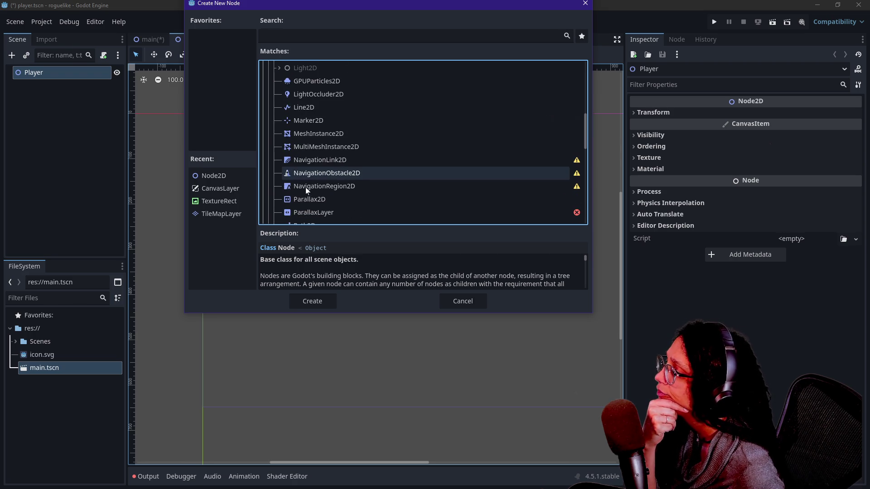
pyautogui.scroll(-4, 328, 194)
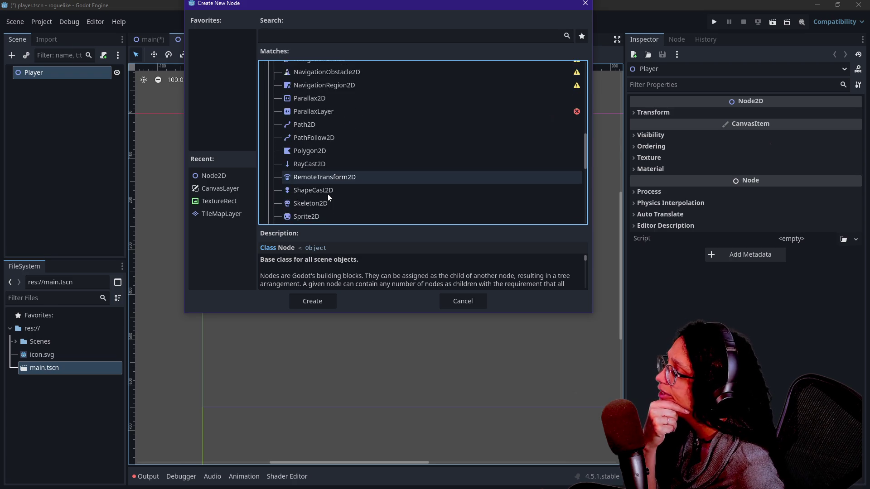
pyautogui.click(301, 135)
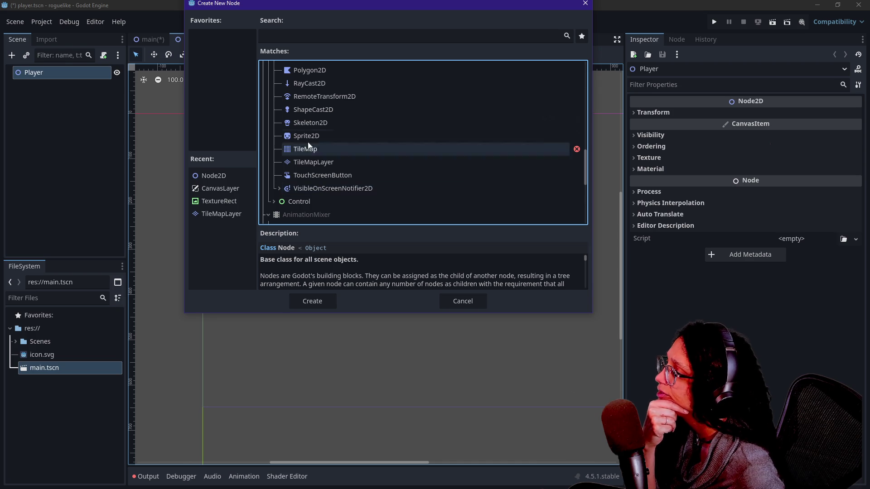
pyautogui.doubleClick(384, 137)
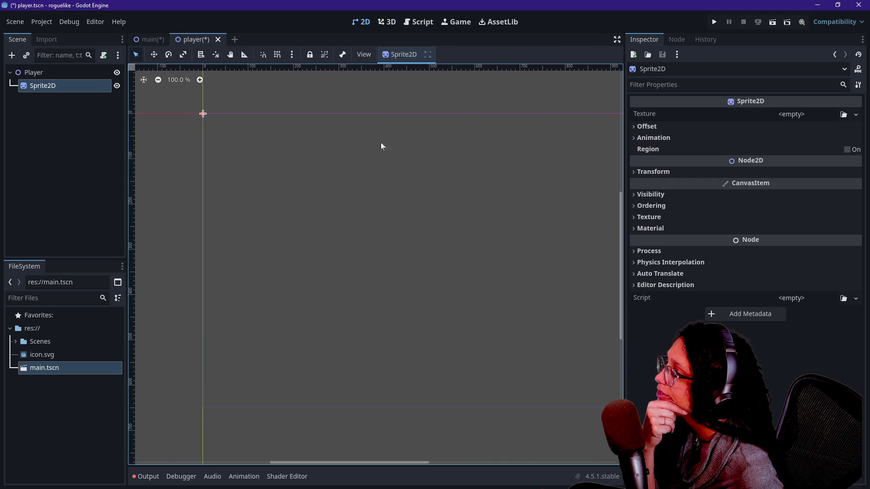
# - Give the Sprite2D a new GradientTexture2D, undoing a trial move so it stays at the origin
pyautogui.click(787, 115)
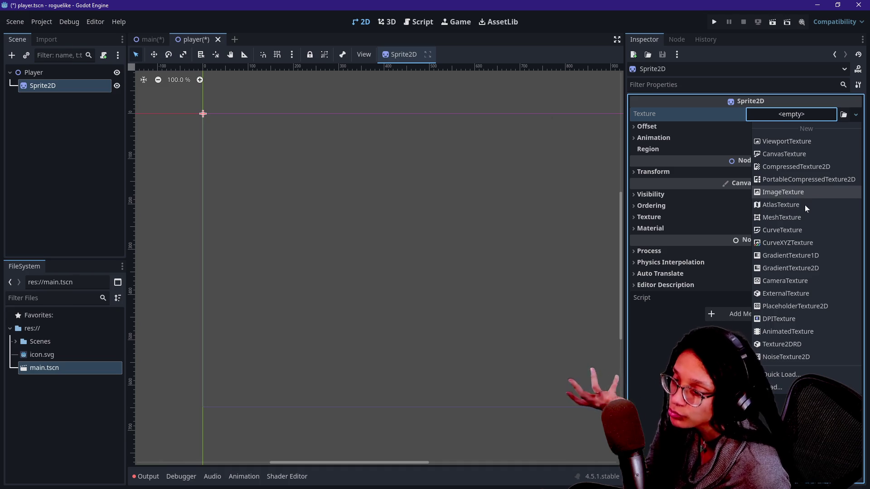
pyautogui.click(810, 267)
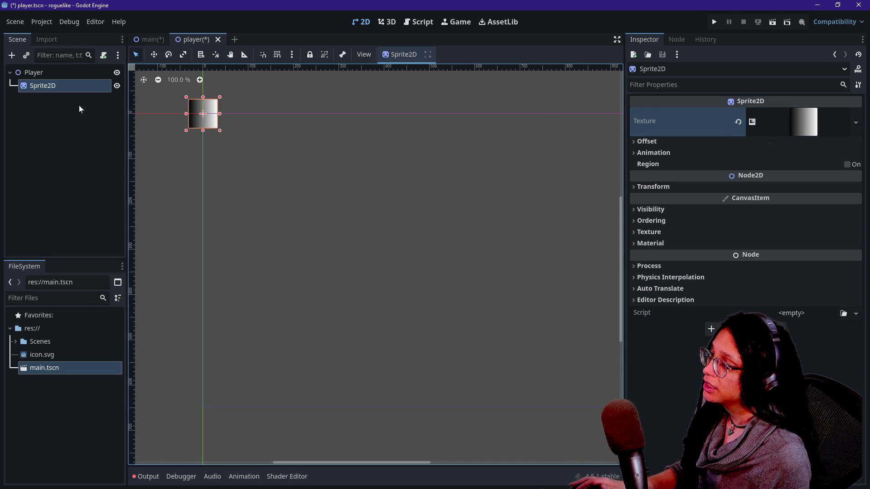
pyautogui.scroll(7, 205, 86)
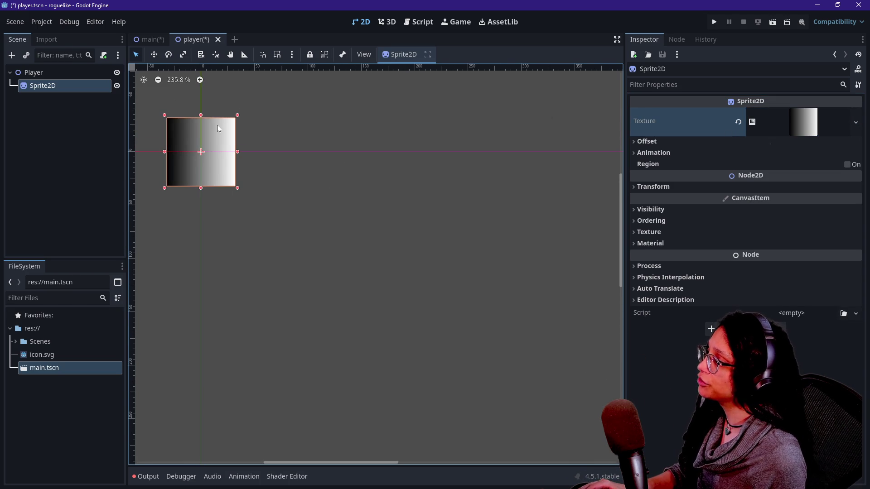
pyautogui.moveTo(313, 461)
pyautogui.mouseDown()
pyautogui.moveTo(274, 464)
pyautogui.moveTo(304, 464)
pyautogui.mouseUp()
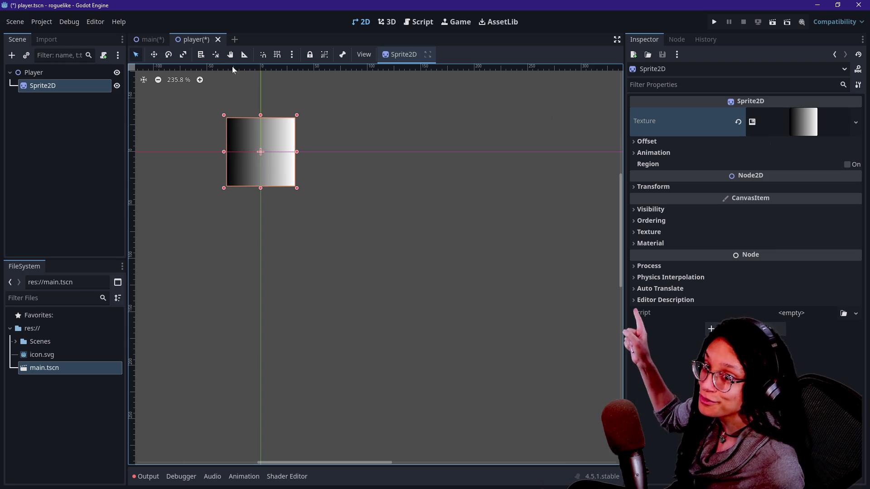
pyautogui.moveTo(242, 132); pyautogui.dragTo(275, 167)
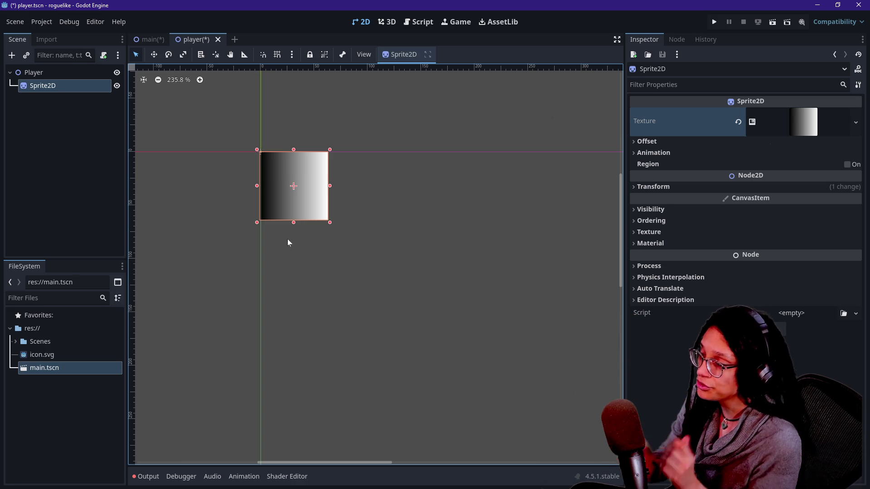
pyautogui.hotkey('ctrl', 'z')
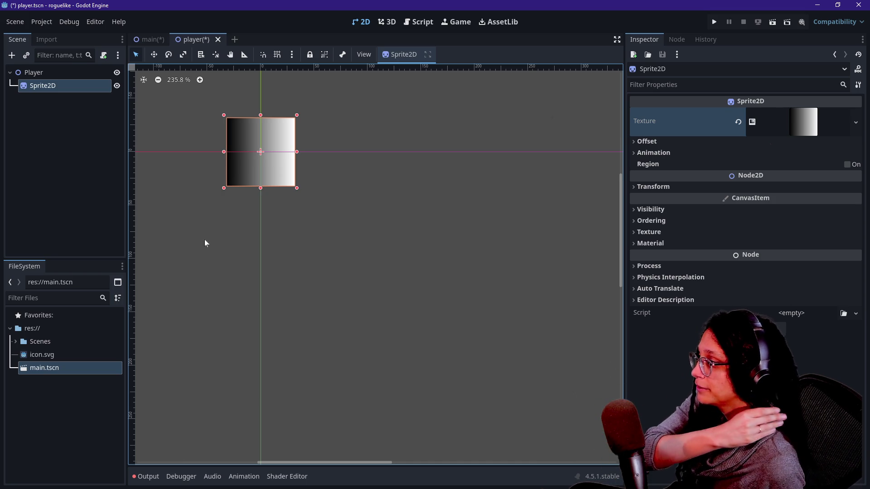
# - Set the gradient texture's Fill to Radial
pyautogui.click(819, 117)
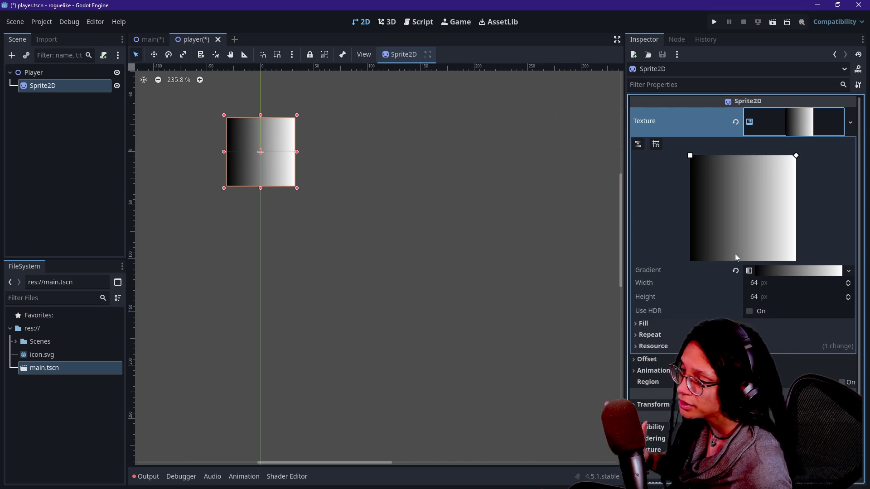
pyautogui.moveTo(797, 156)
pyautogui.mouseDown()
pyautogui.moveTo(722, 211)
pyautogui.moveTo(734, 214)
pyautogui.moveTo(804, 149)
pyautogui.mouseUp()
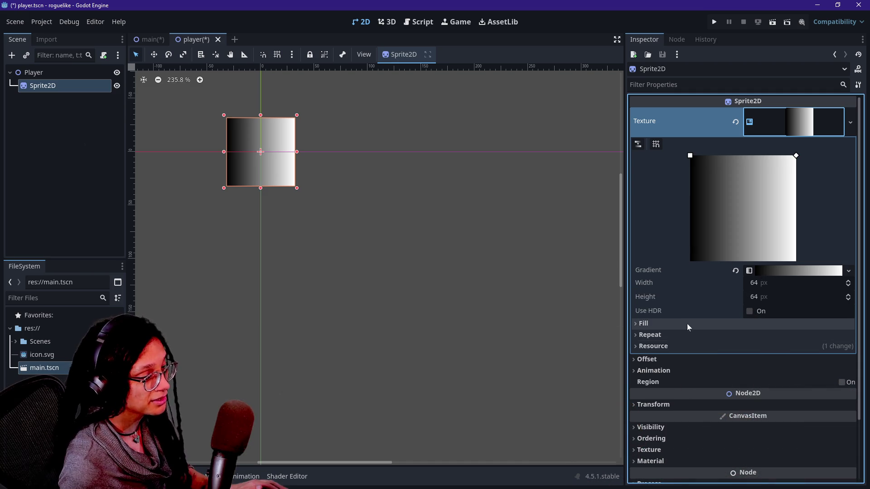
pyautogui.click(687, 324)
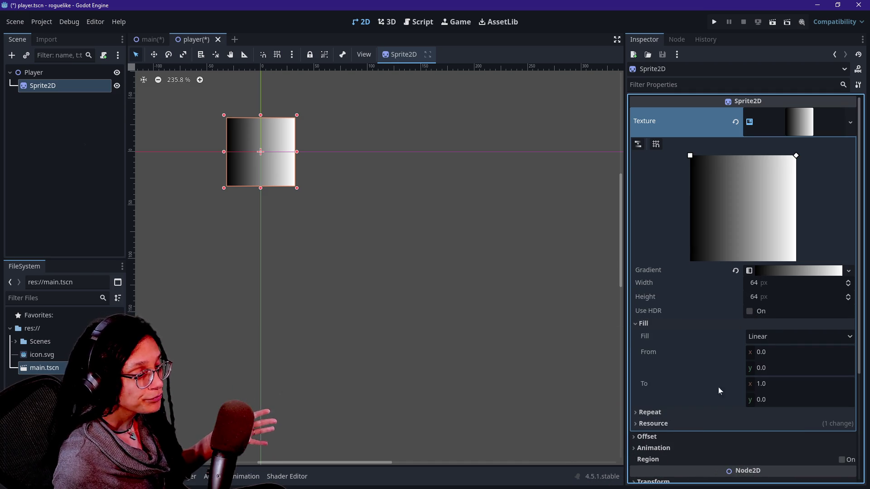
pyautogui.click(771, 336)
pyautogui.click(771, 365)
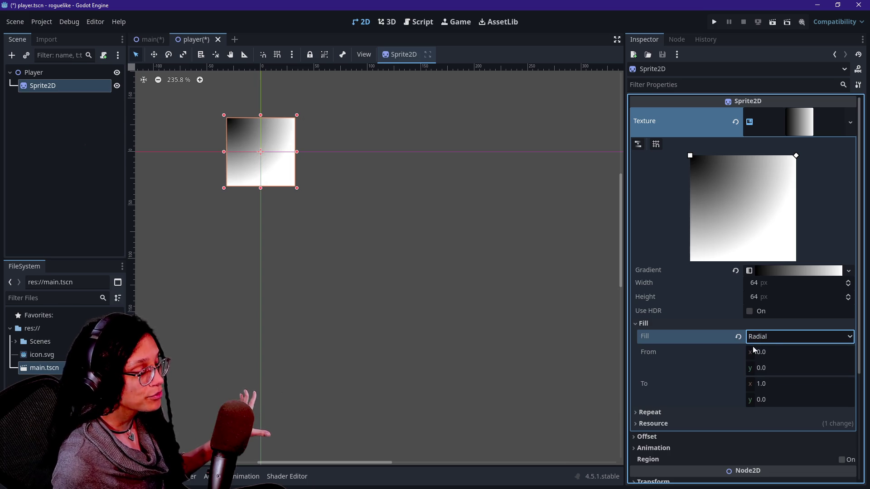
pyautogui.moveTo(690, 156); pyautogui.dragTo(745, 207)
# - Set the gradient's From point to x 0.5, y 0.5
pyautogui.click(798, 368)
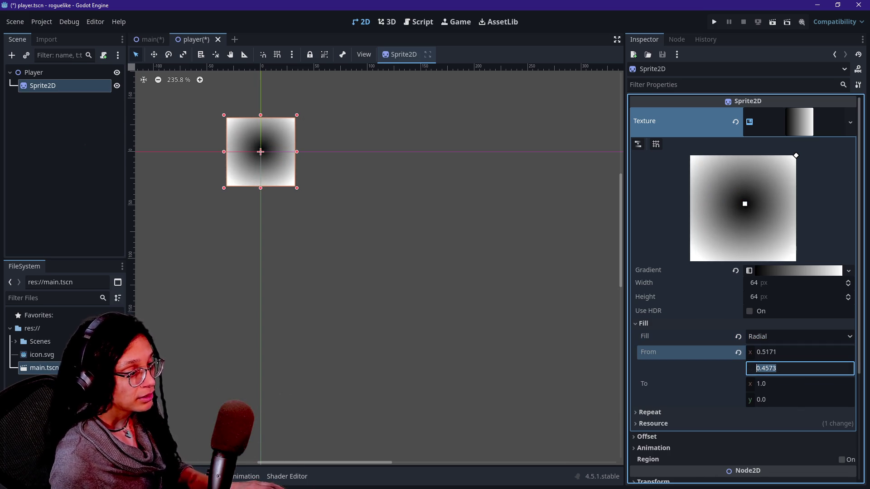
pyautogui.write('.5')
pyautogui.press('Return')
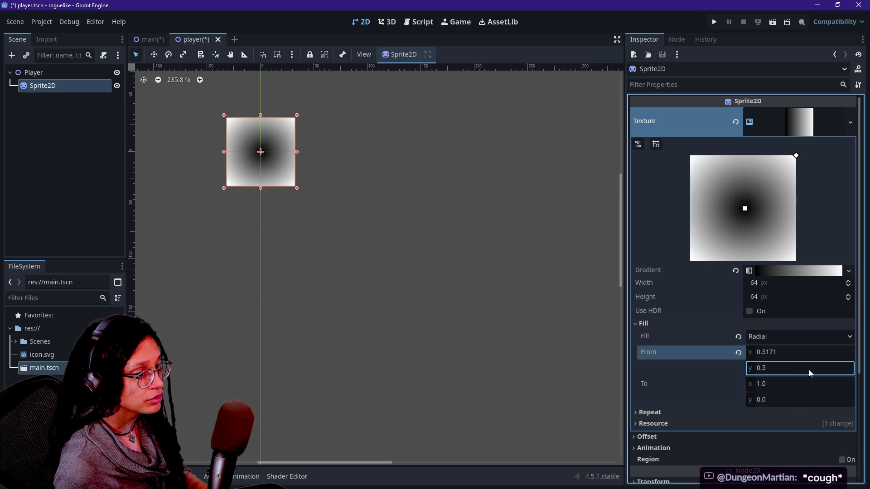
pyautogui.click(808, 354)
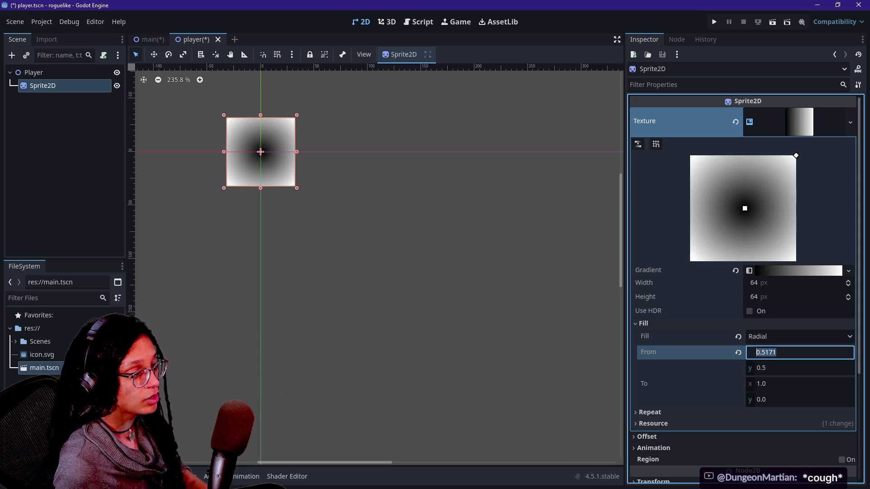
pyautogui.write('.5')
pyautogui.write('0.5')
pyautogui.press('Return')
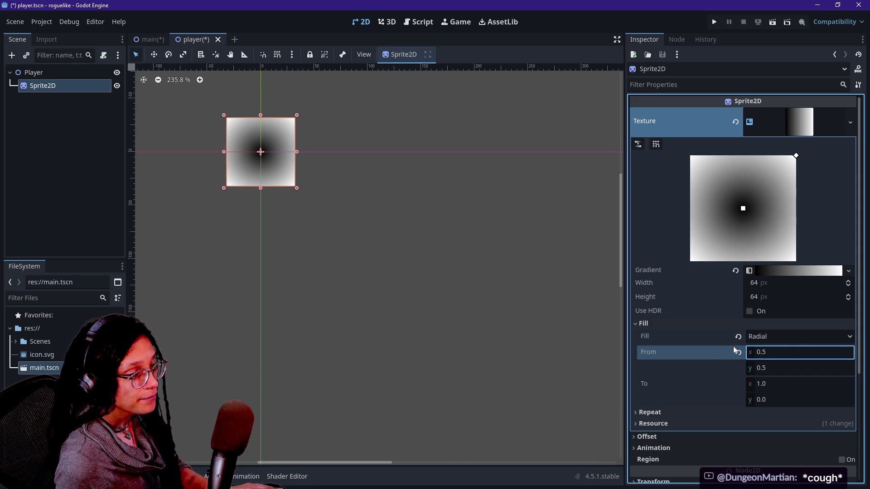